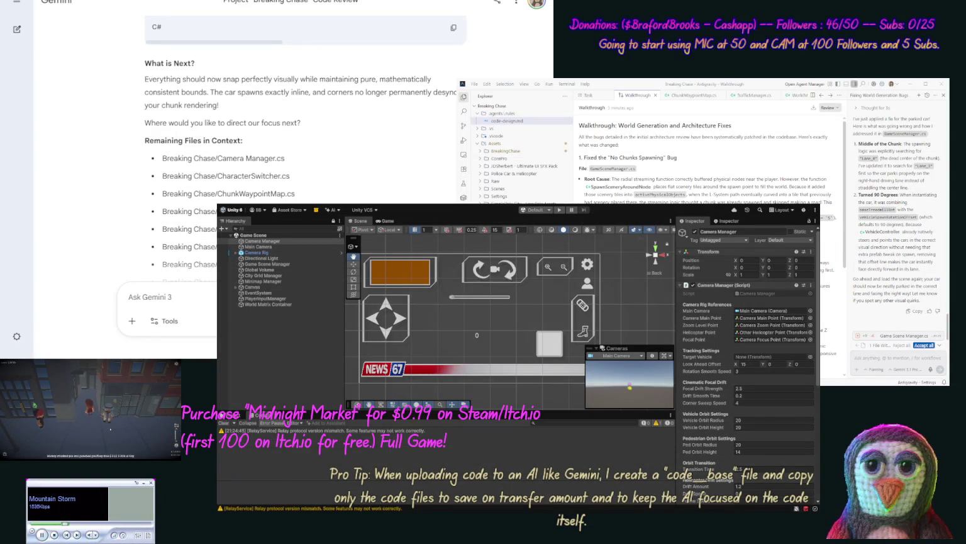
Run a brief play test of the streamed road chunks, then stop it
{"action": "left_click", "coordinate": [559, 210]}
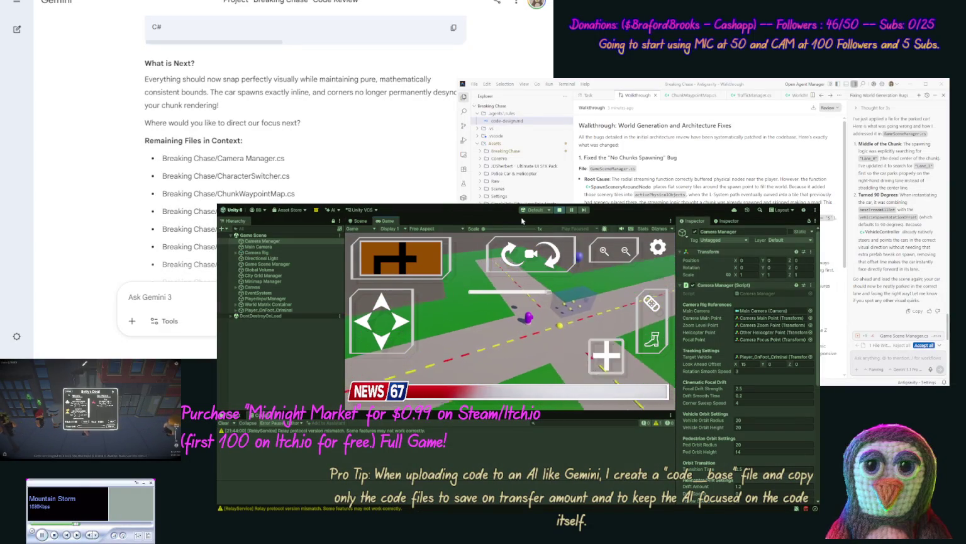
{"action": "key", "text": "ctrl+p"}
Leave Play mode and duplicate the Ground Chunk prefab as 'Ground Chunk Single Turn', opening the copy
{"action": "left_click", "coordinate": [234, 416]}
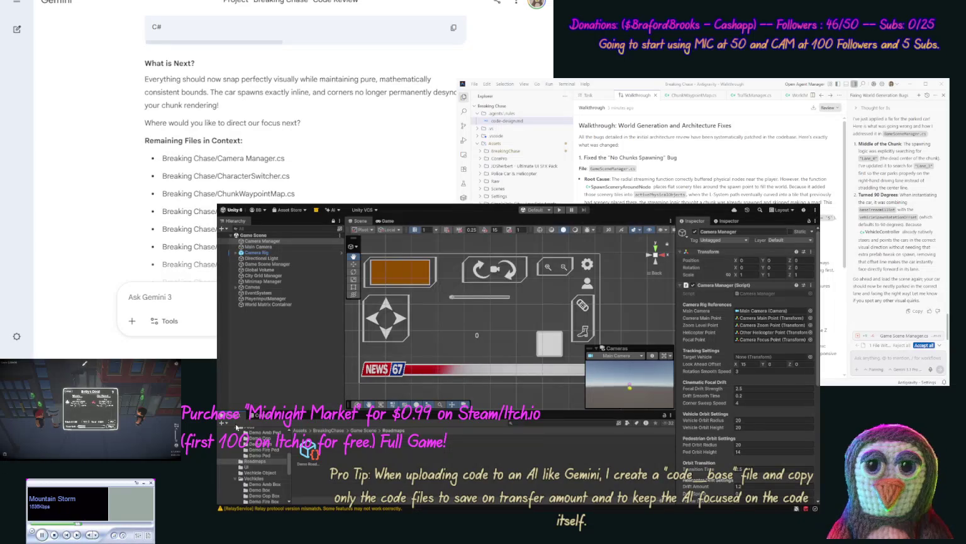
{"action": "scroll", "coordinate": [288, 469], "scroll_direction": "up", "scroll_amount": 4}
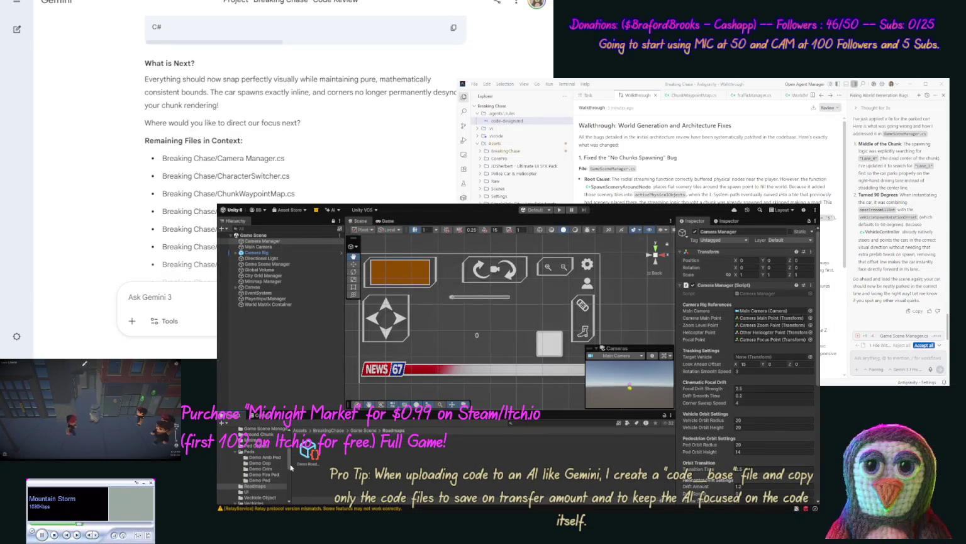
{"action": "left_click", "coordinate": [271, 449]}
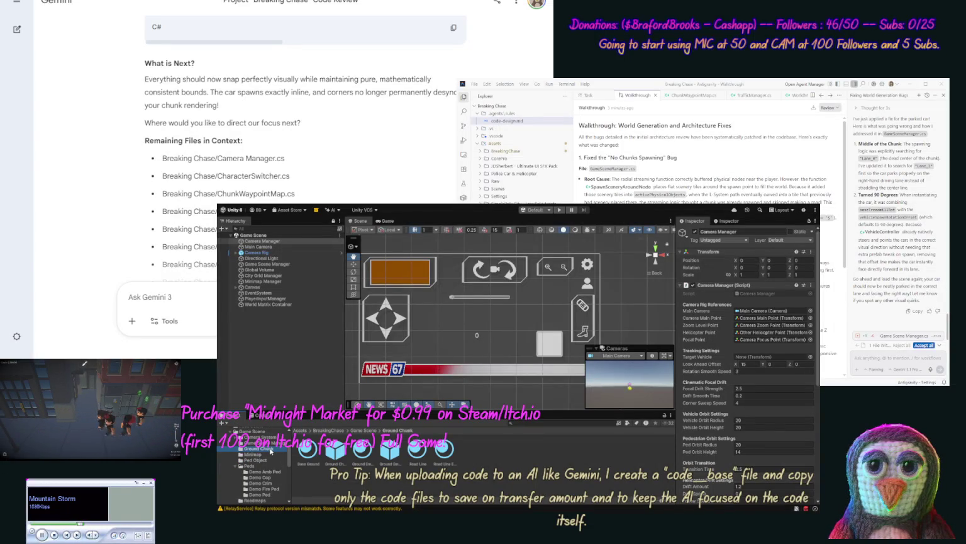
{"action": "left_click", "coordinate": [333, 452]}
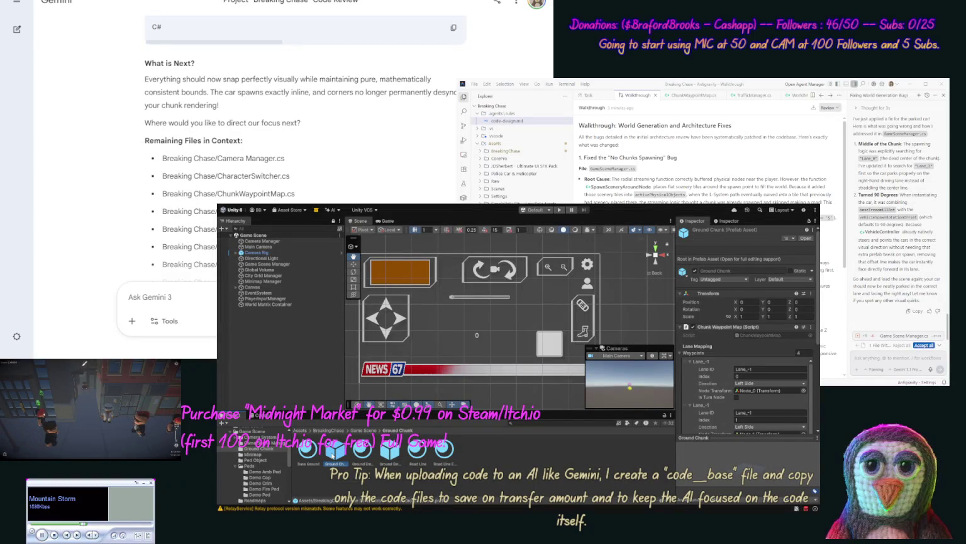
{"action": "key", "text": "ctrl+d"}
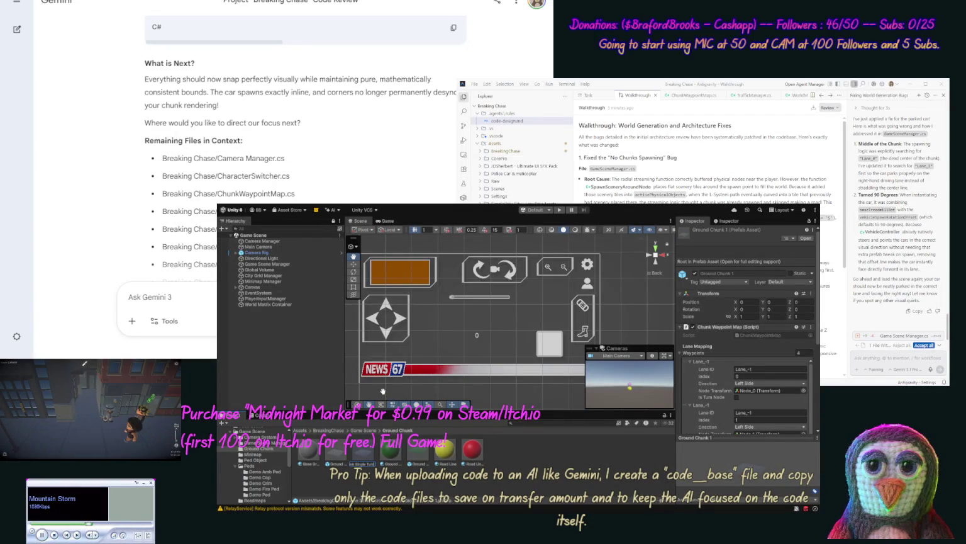
{"action": "key", "text": "Return"}
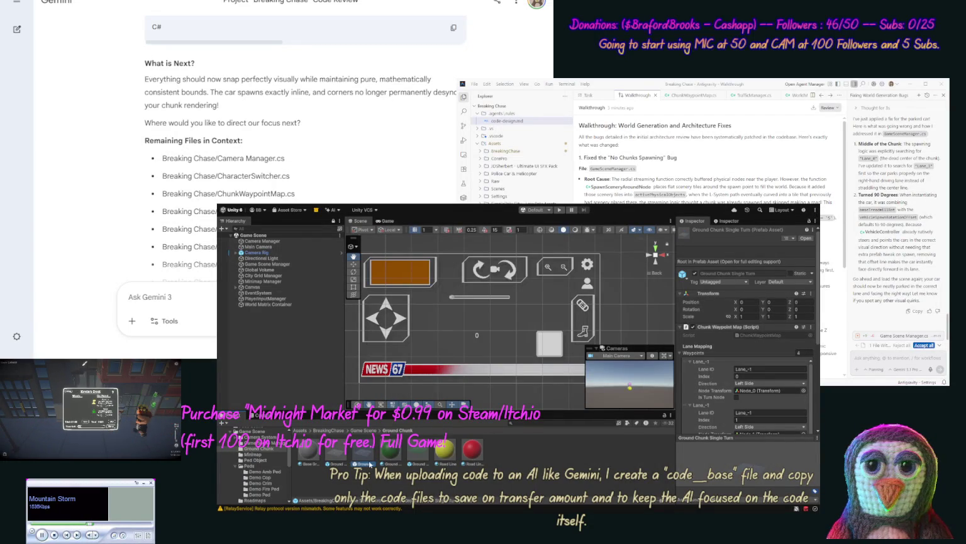
{"action": "double_click", "coordinate": [369, 460]}
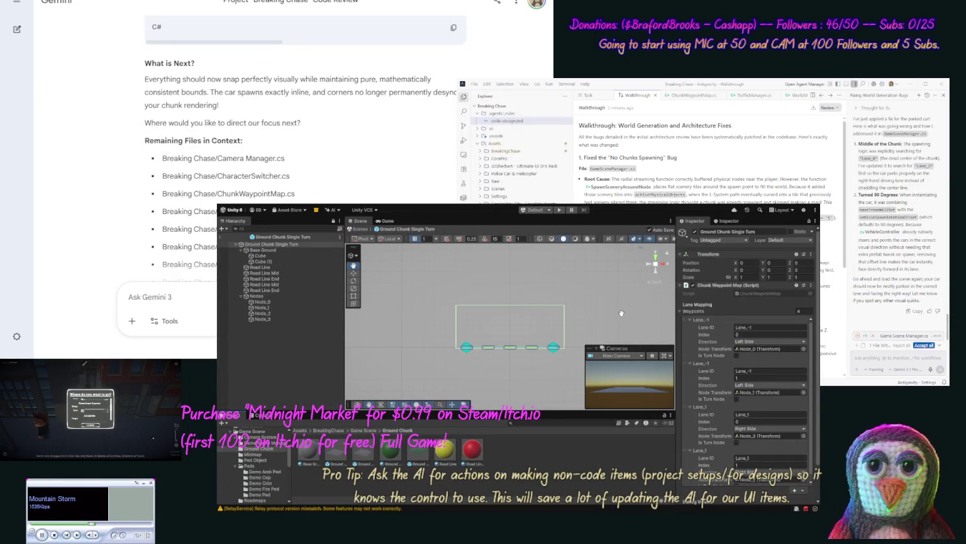
Switch the Scene to top view and duplicate Node_1 and Node_3
{"action": "left_click", "coordinate": [656, 258]}
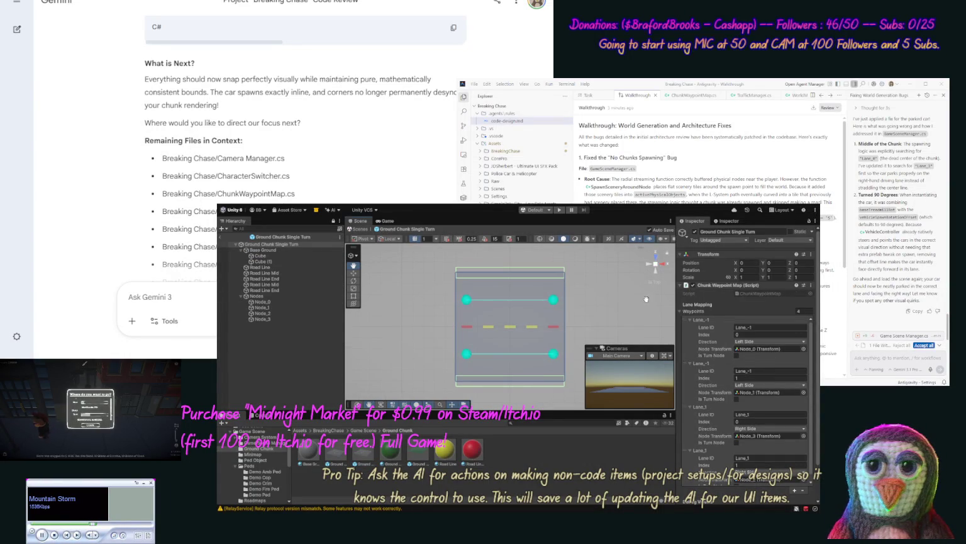
{"action": "left_click", "coordinate": [289, 302]}
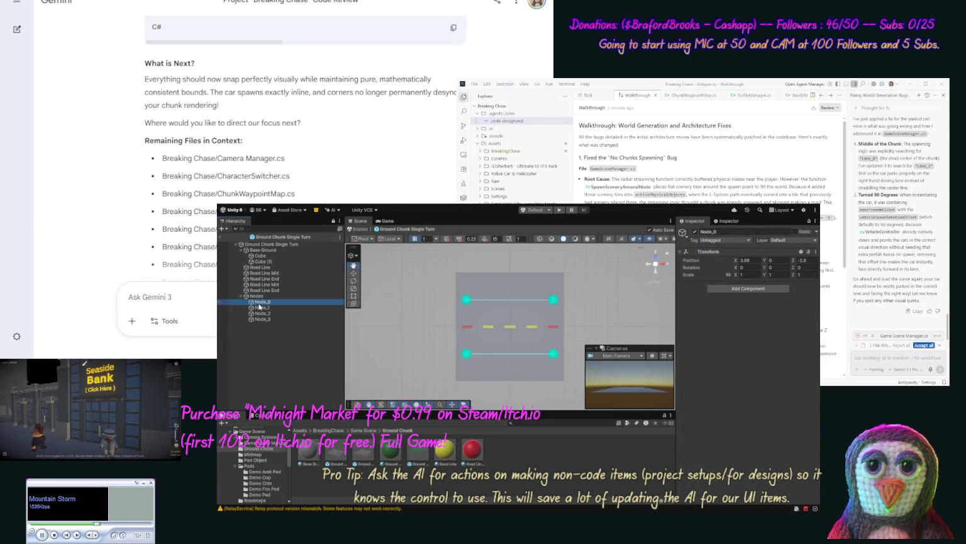
{"action": "left_click", "coordinate": [261, 308]}
{"action": "key", "text": "ctrl+d"}
{"action": "left_click", "coordinate": [260, 325]}
{"action": "key", "text": "ctrl+d"}
Rename the two copied nodes to Node_2 and Node_5
{"action": "left_click", "coordinate": [263, 314]}
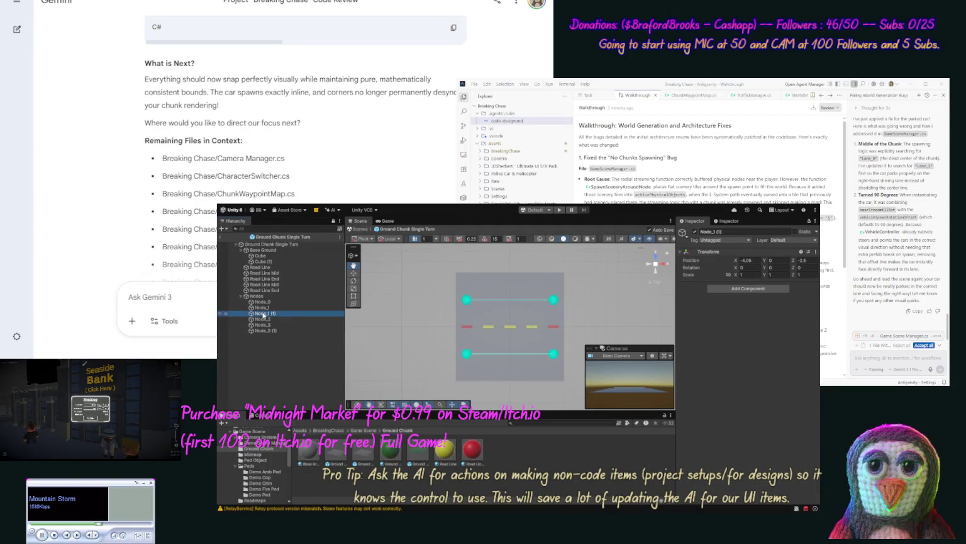
{"action": "key", "text": "F2"}
{"action": "type", "text": "Node_2"}
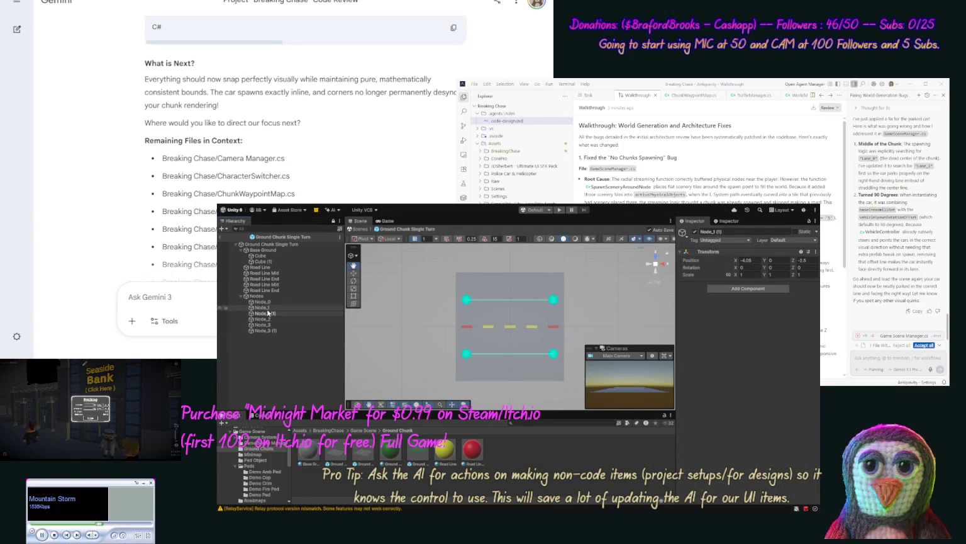
{"action": "key", "text": "Return"}
{"action": "left_click", "coordinate": [262, 330]}
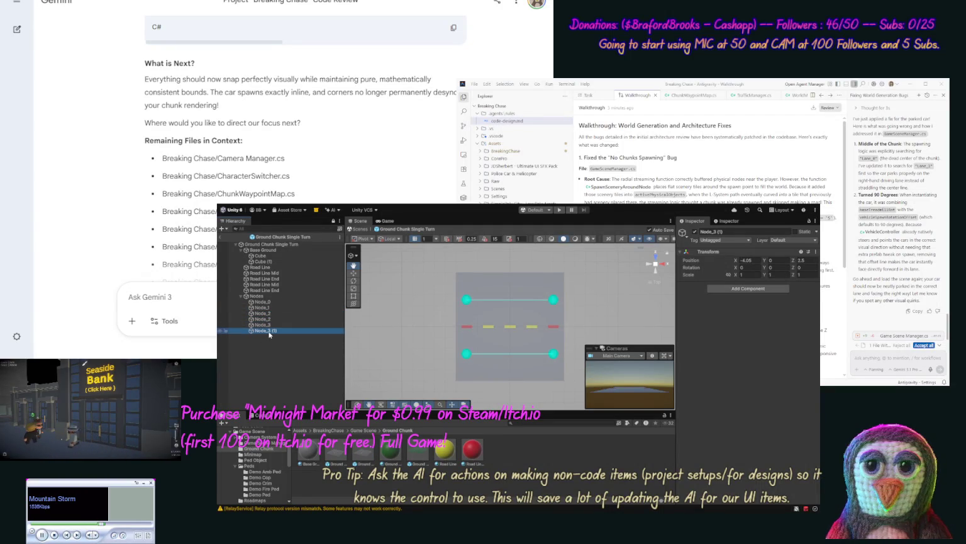
{"action": "left_click", "coordinate": [269, 331]}
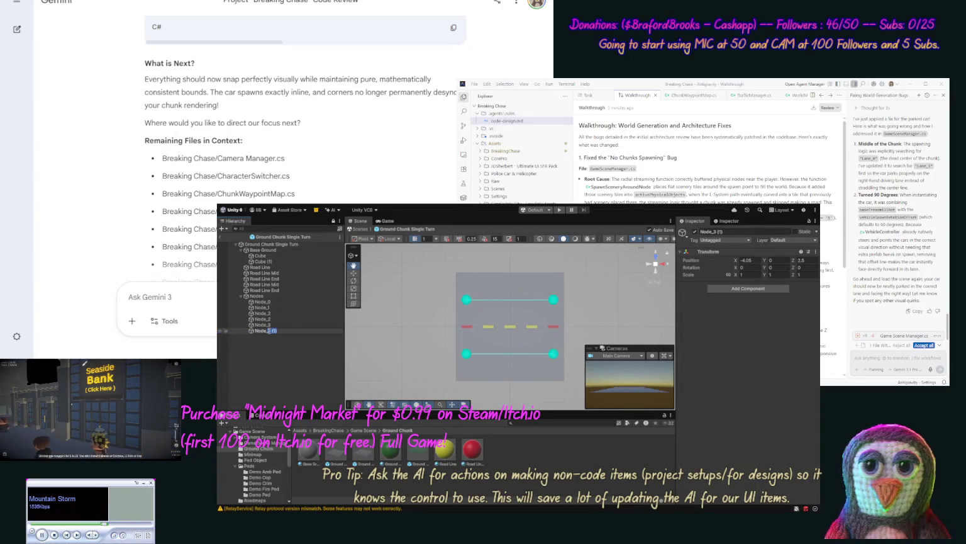
{"action": "type", "text": "5"}
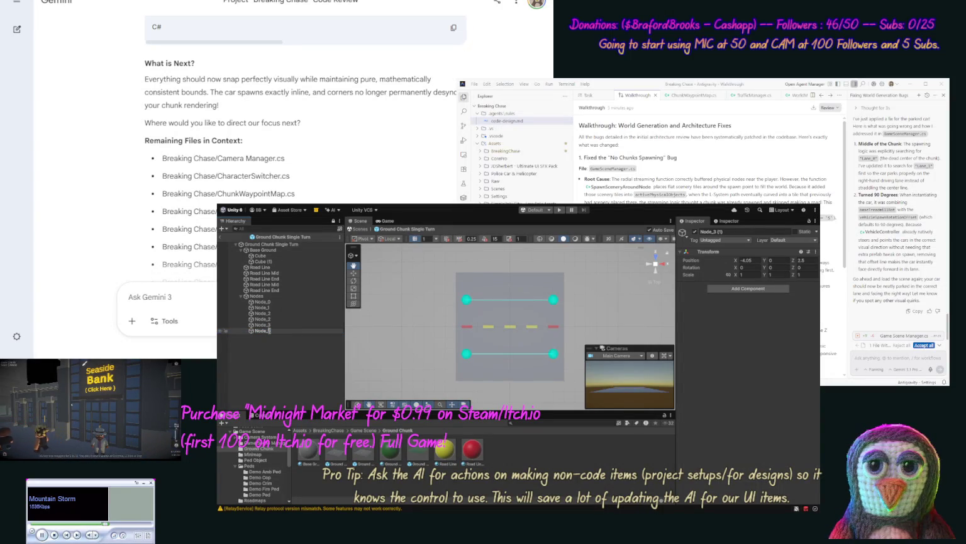
{"action": "key", "text": "Return"}
Rename the middle nodes to Node_4 and Node_3 so the list runs Node_0–Node_5
{"action": "key", "text": "Up"}
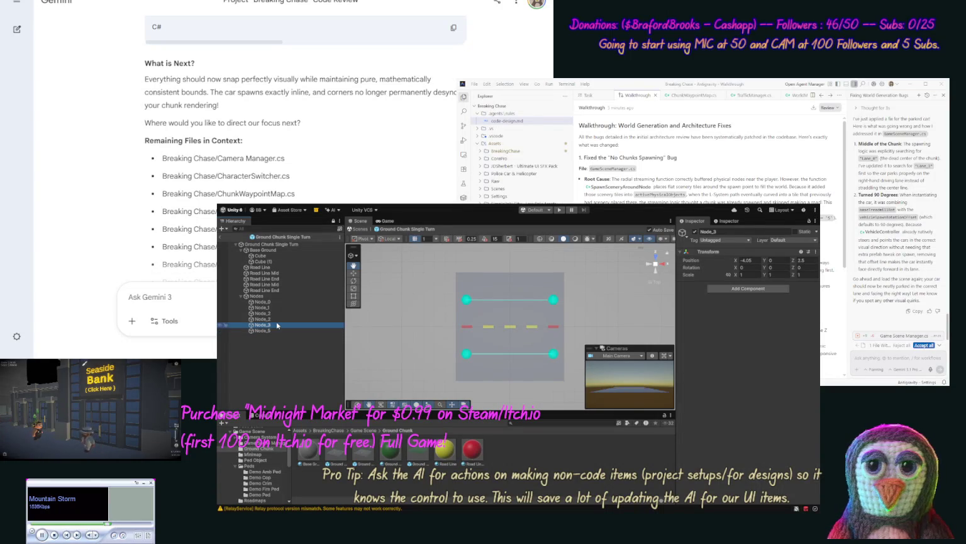
{"action": "left_click", "coordinate": [281, 324]}
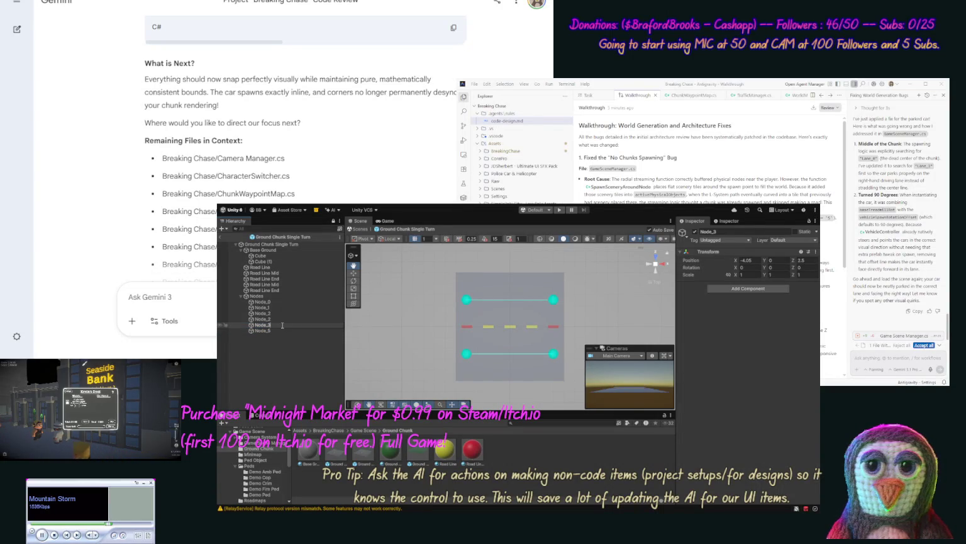
{"action": "key", "text": "Return"}
{"action": "left_click", "coordinate": [281, 316]}
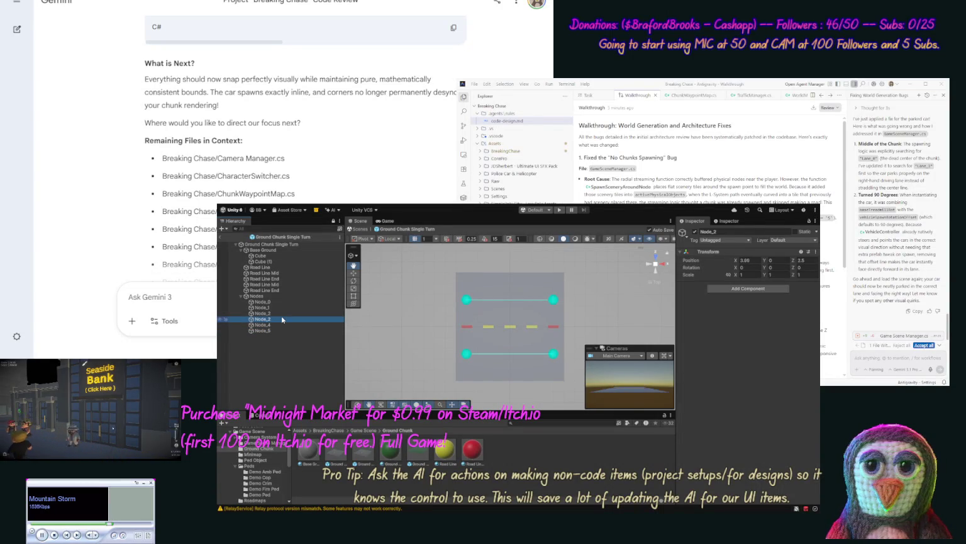
{"action": "left_click", "coordinate": [280, 317]}
{"action": "key", "text": "Return"}
{"action": "left_click", "coordinate": [278, 297]}
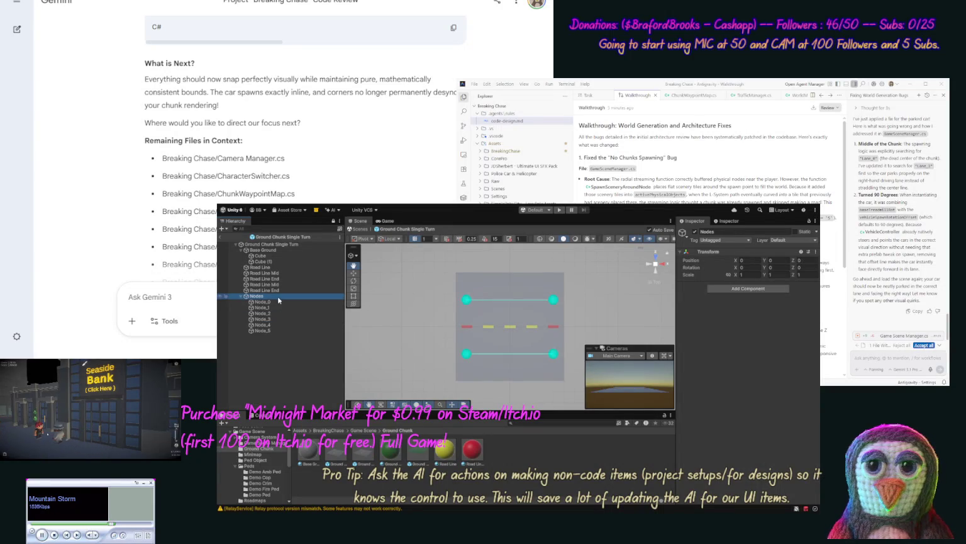
{"action": "left_click", "coordinate": [277, 244]}
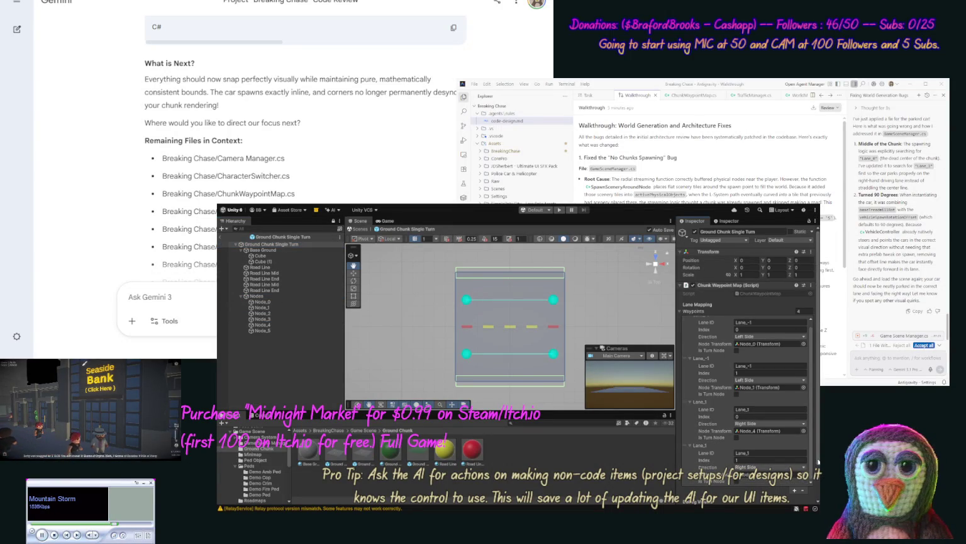
Add three more waypoint entries to the Chunk Waypoint Map list
{"action": "left_click_drag", "start_coordinate": [812, 464], "coordinate": [812, 480]}
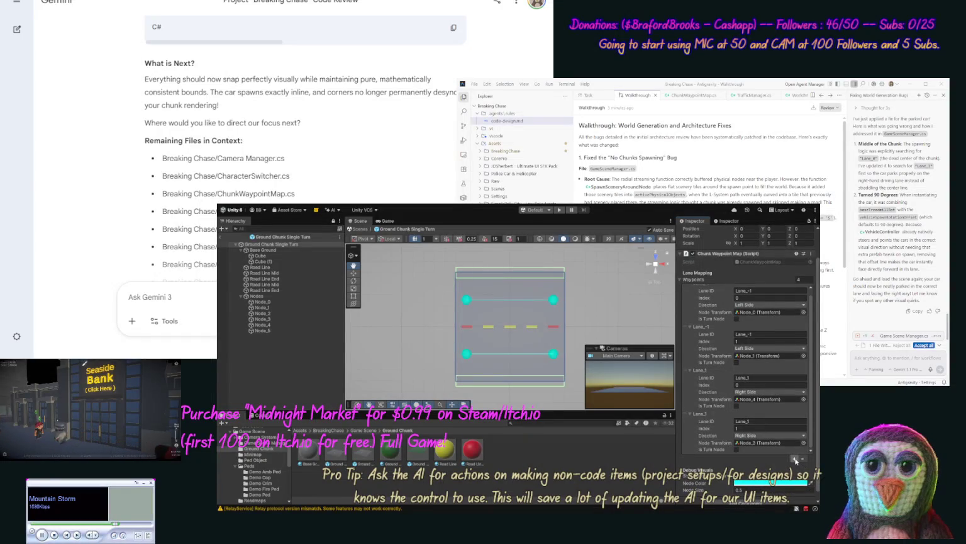
{"action": "left_click", "coordinate": [795, 459]}
{"action": "left_click", "coordinate": [794, 459]}
{"action": "left_click", "coordinate": [795, 459]}
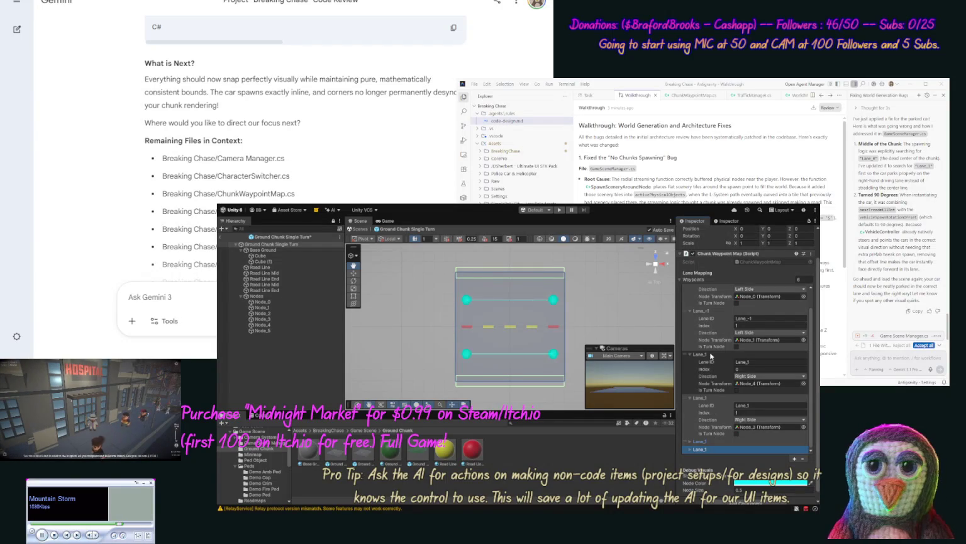
Review the Lane_1 entries and assign Node_3 to the Lane_-1 waypoint's Node Transform
{"action": "left_click", "coordinate": [719, 405]}
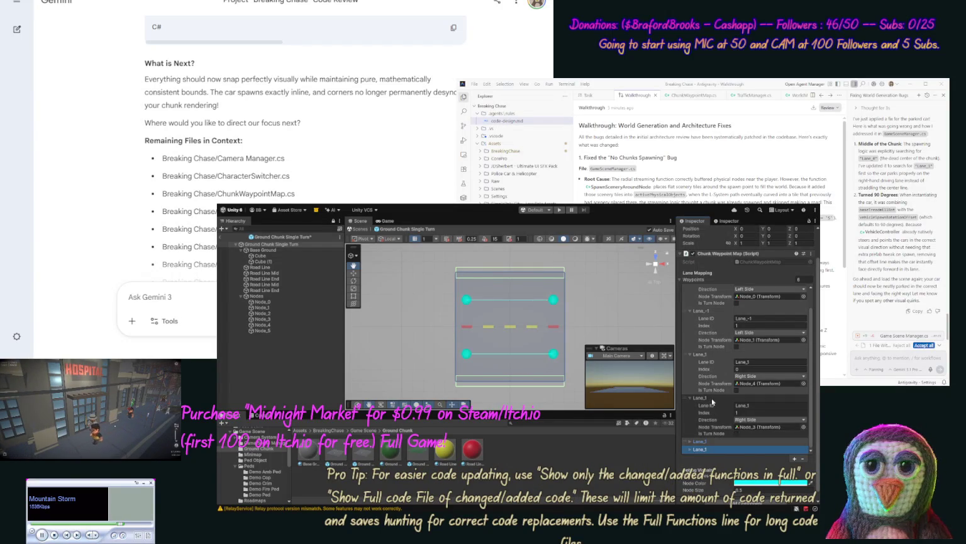
{"action": "left_click", "coordinate": [726, 443]}
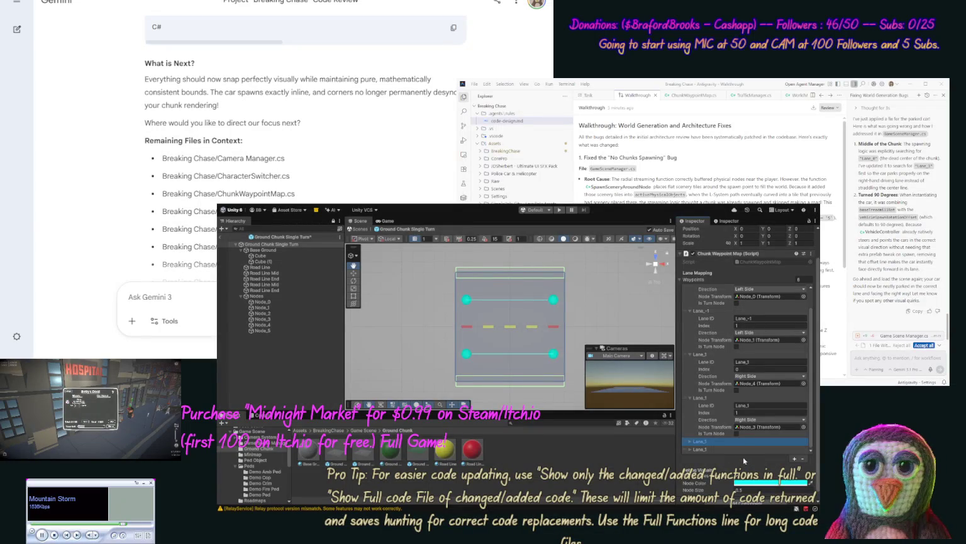
{"action": "left_click", "coordinate": [717, 354]}
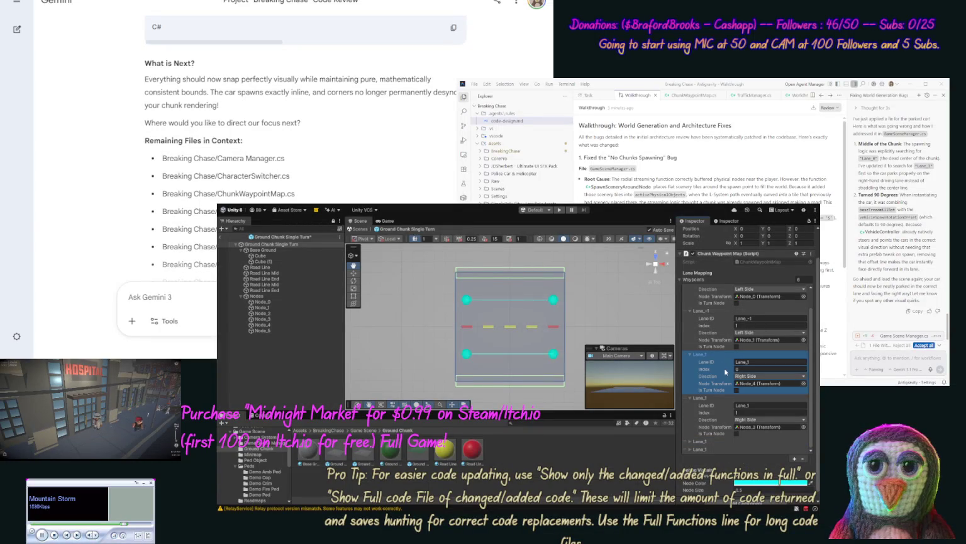
{"action": "left_click", "coordinate": [714, 399]}
{"action": "key", "text": "ctrl+z"}
{"action": "left_click", "coordinate": [715, 313]}
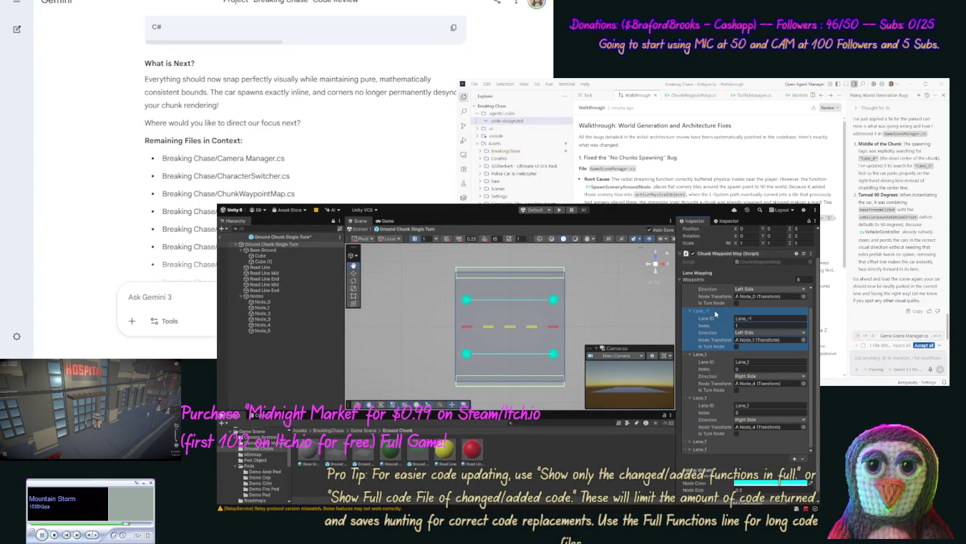
{"action": "left_click", "coordinate": [710, 353]}
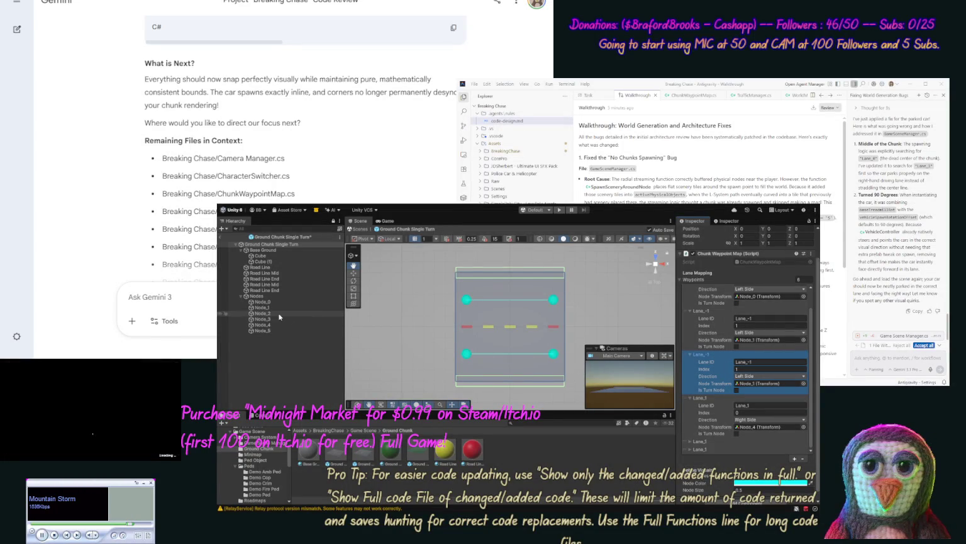
{"action": "mouse_move", "coordinate": [279, 318]}
{"action": "left_mouse_down"}
{"action": "mouse_move", "coordinate": [365, 450]}
{"action": "mouse_move", "coordinate": [743, 340]}
{"action": "mouse_move", "coordinate": [759, 382]}
{"action": "left_mouse_up"}
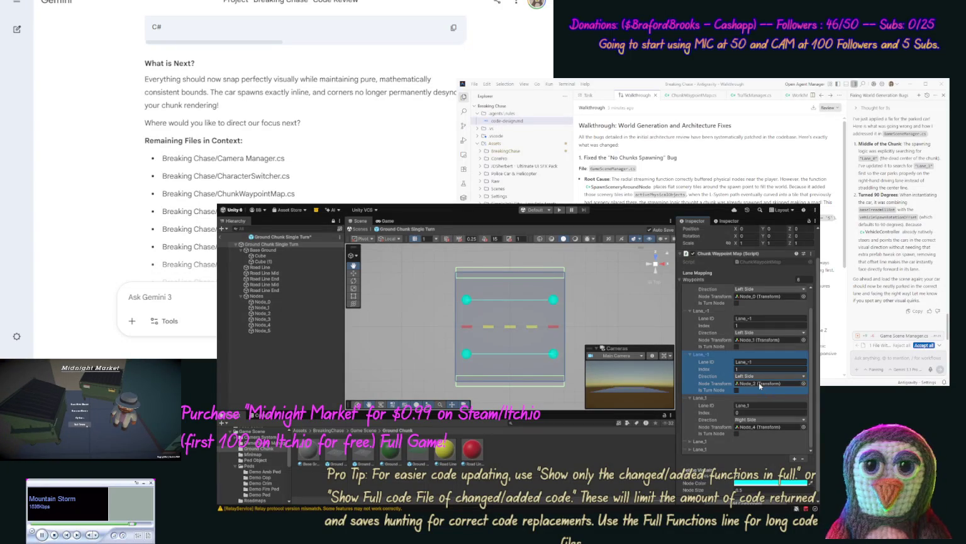
Assign Node_5 to the Lane_3 waypoint's Node Transform and save the scene
{"action": "scroll", "coordinate": [796, 381], "scroll_direction": "down", "scroll_amount": 1}
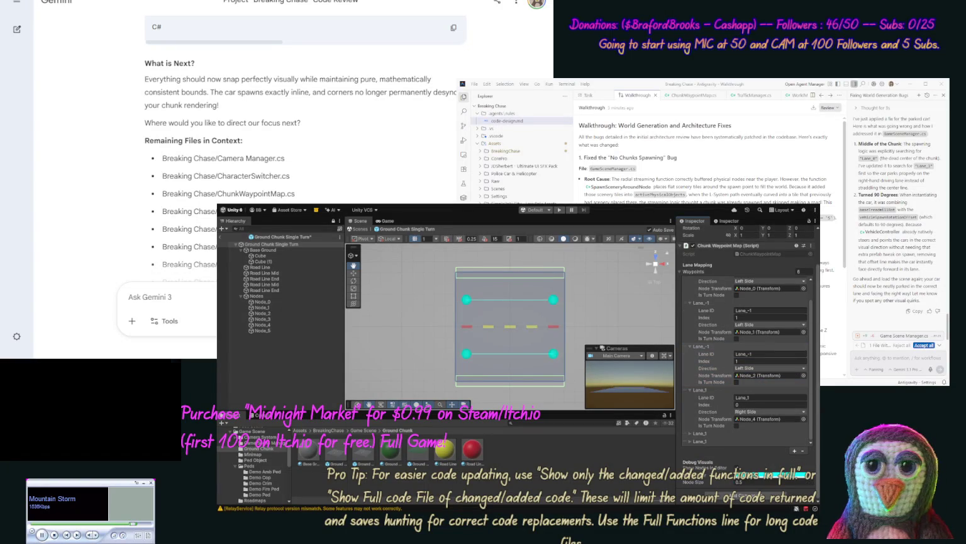
{"action": "left_click", "coordinate": [690, 434]}
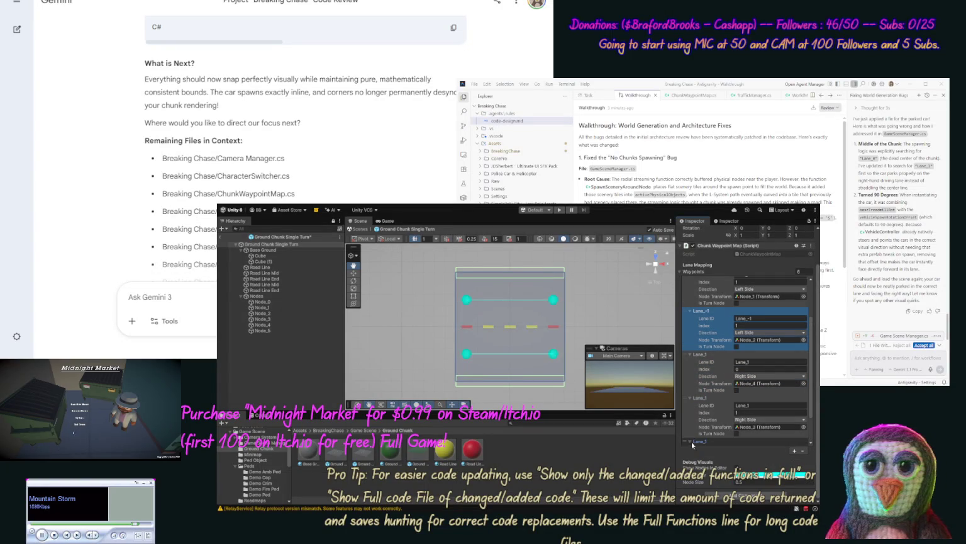
{"action": "scroll", "coordinate": [811, 423], "scroll_direction": "down", "scroll_amount": 3}
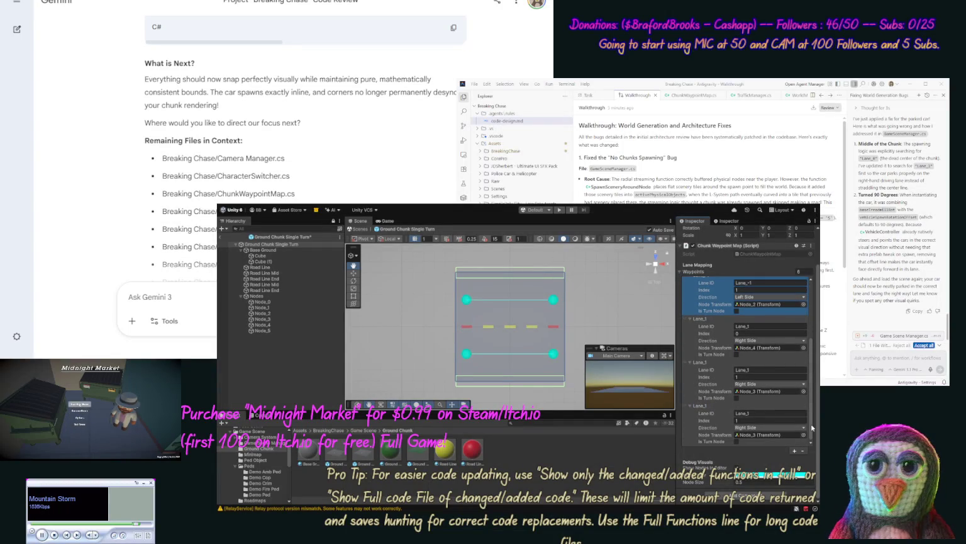
{"action": "mouse_move", "coordinate": [255, 330]}
{"action": "left_mouse_down"}
{"action": "mouse_move", "coordinate": [717, 295]}
{"action": "mouse_move", "coordinate": [748, 442]}
{"action": "left_mouse_up"}
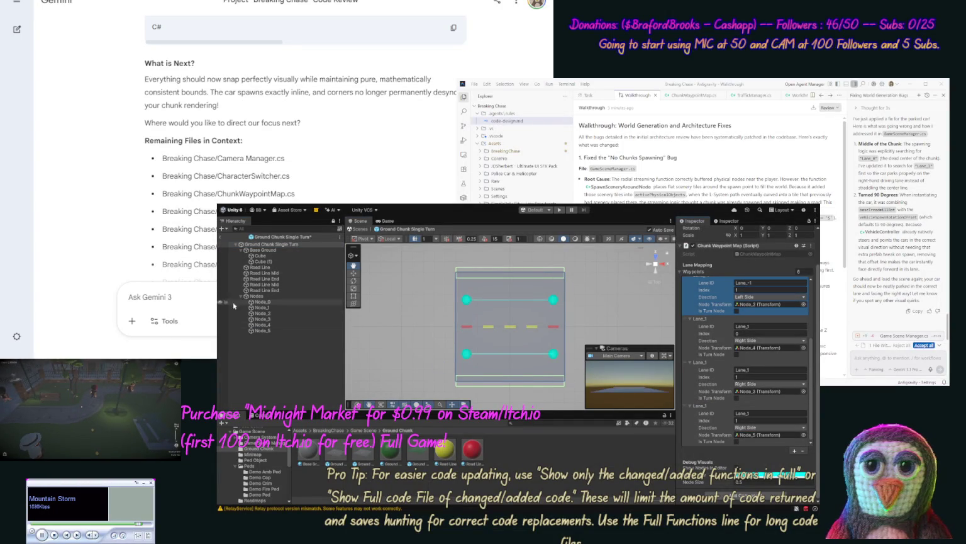
{"action": "key", "text": "ctrl+s"}
{"action": "left_click", "coordinate": [262, 302]}
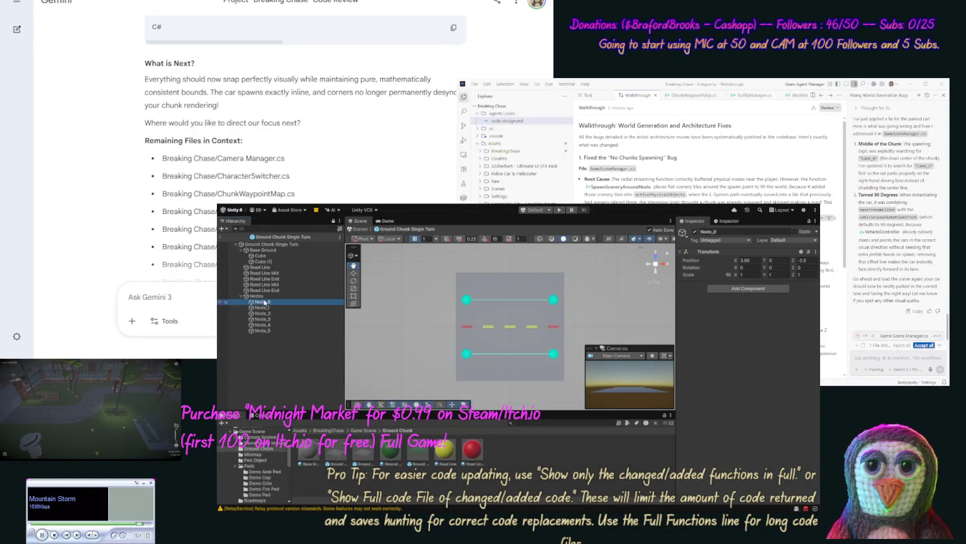
Paste a cube marker into the prefab and parent it under Node_2
{"action": "left_click", "coordinate": [264, 308]}
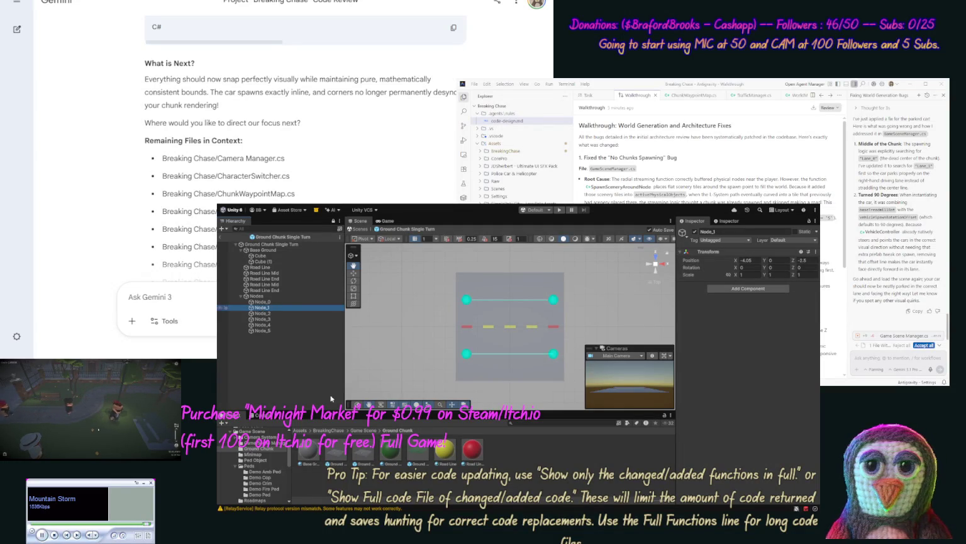
{"action": "key", "text": "ctrl+shift+v"}
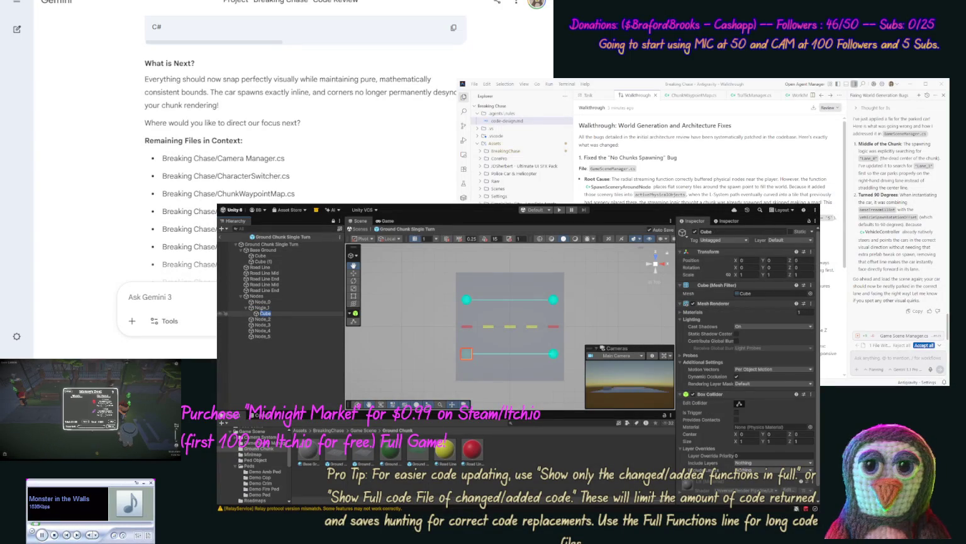
{"action": "left_click", "coordinate": [261, 314]}
{"action": "left_click_drag", "start_coordinate": [262, 314], "coordinate": [263, 302]}
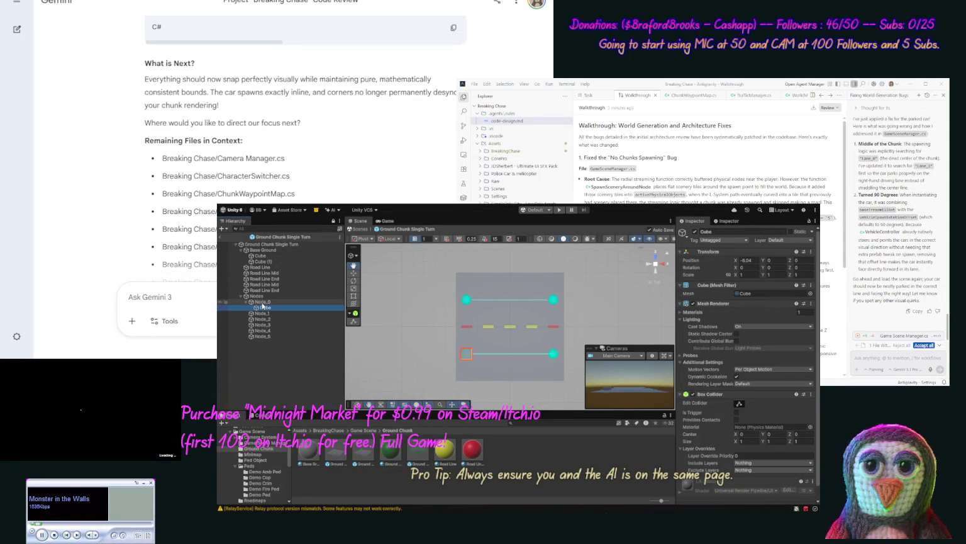
{"action": "left_click", "coordinate": [264, 313]}
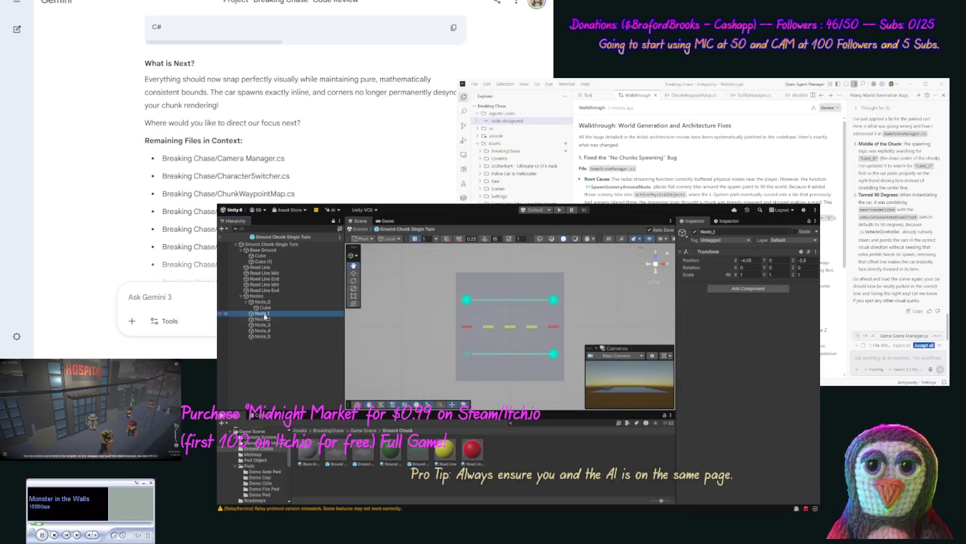
{"action": "left_click", "coordinate": [265, 308]}
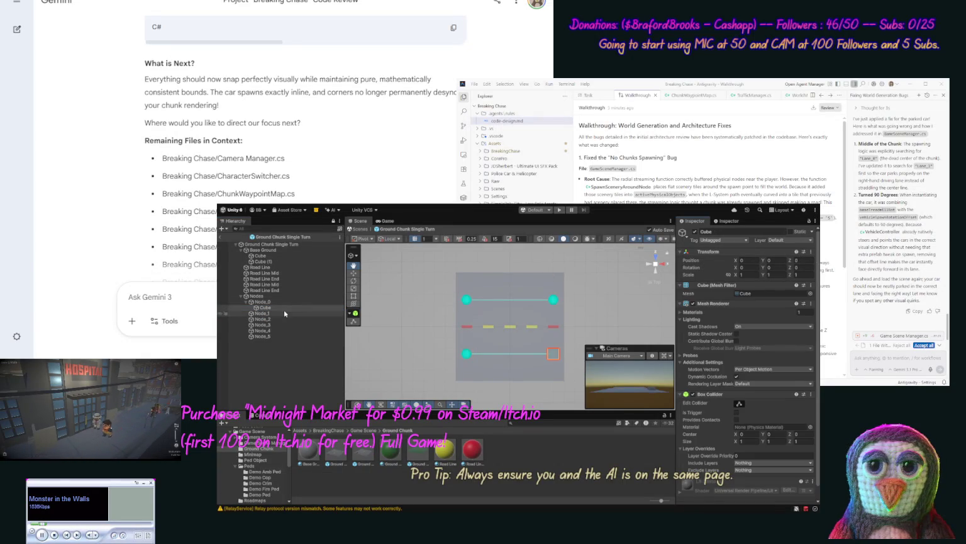
{"action": "left_click_drag", "start_coordinate": [266, 308], "coordinate": [272, 321]}
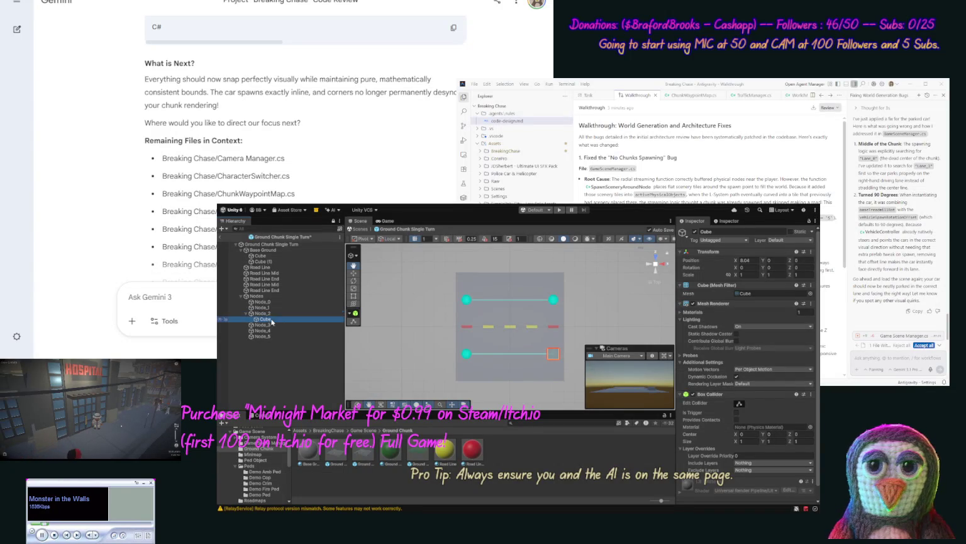
{"action": "left_click", "coordinate": [263, 313]}
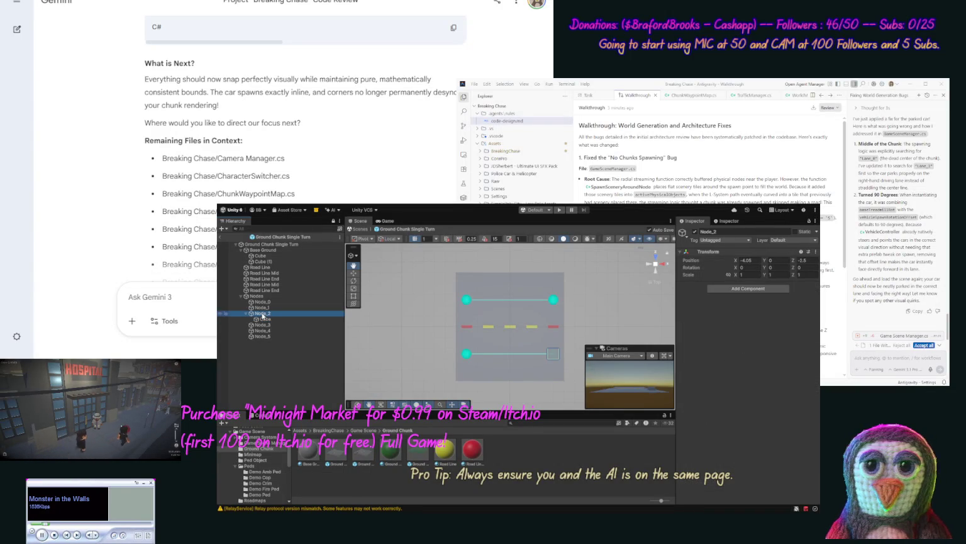
{"action": "left_click", "coordinate": [263, 319]}
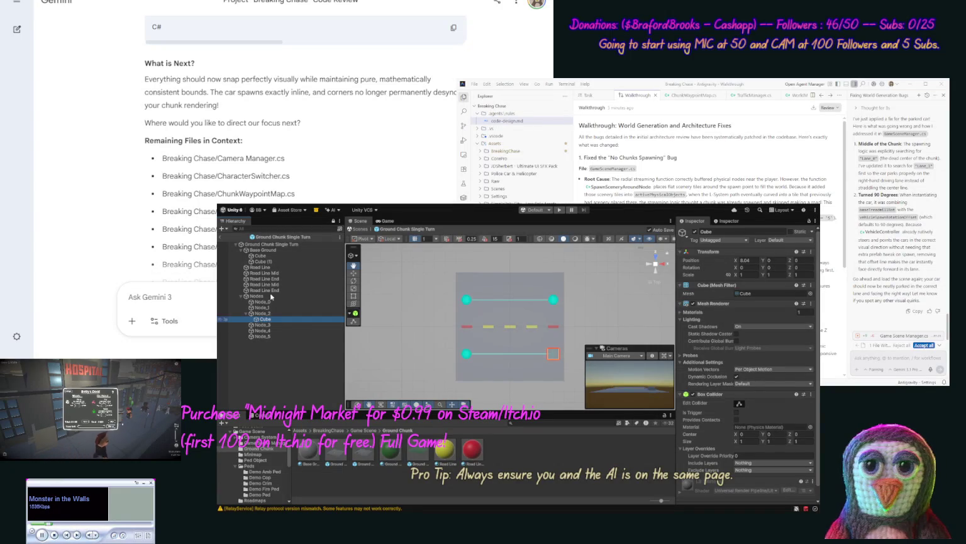
Duplicate the cube twice and place the copies under Node_1 and Node_0
{"action": "key", "text": "ctrl+d"}
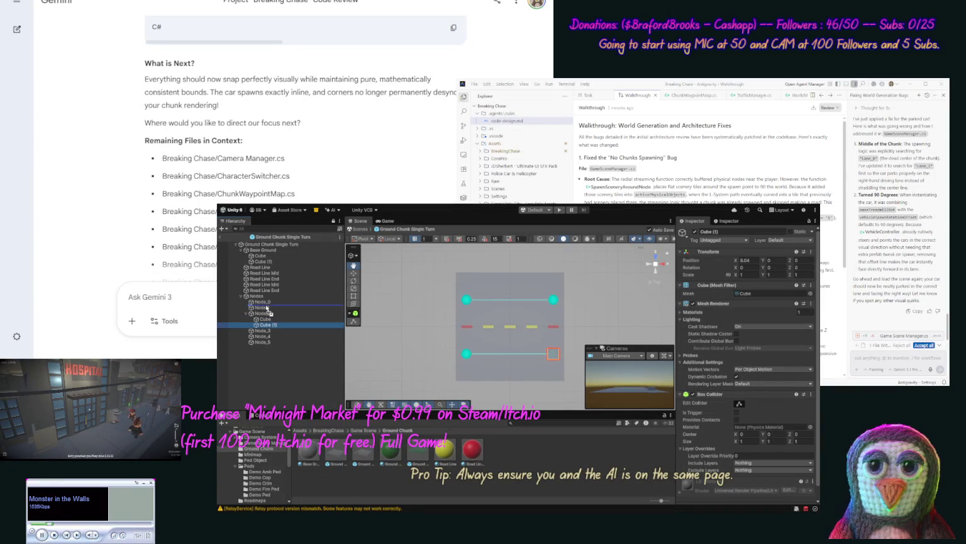
{"action": "left_click_drag", "start_coordinate": [267, 312], "coordinate": [267, 308]}
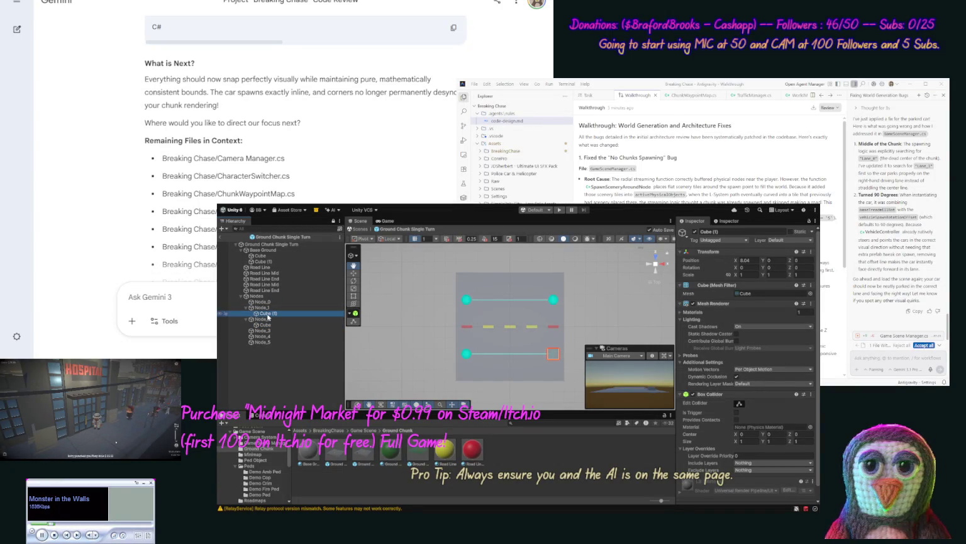
{"action": "key", "text": "ctrl+d"}
{"action": "left_click_drag", "start_coordinate": [269, 319], "coordinate": [265, 308]}
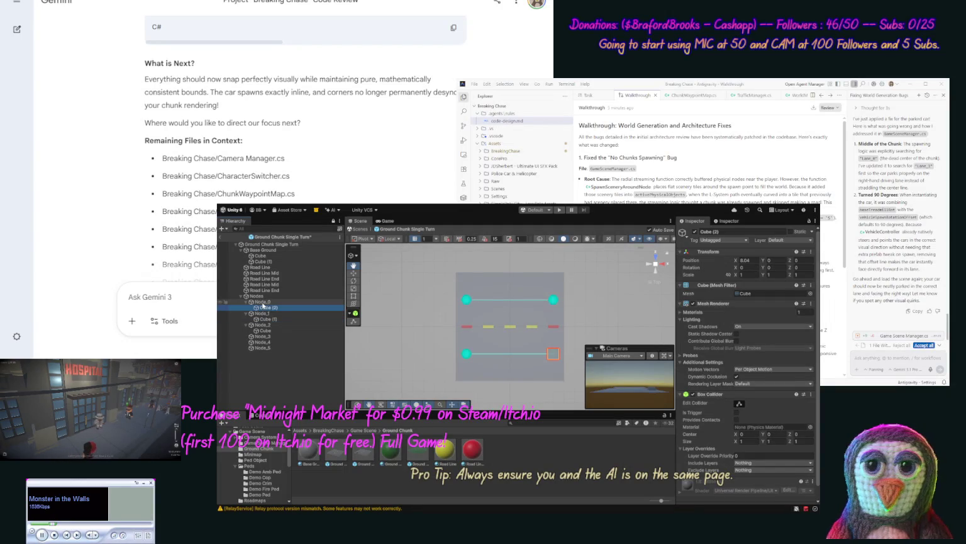
Orbit the view around the chunk in perspective and select the prefab root
{"action": "left_click_drag", "start_coordinate": [403, 296], "coordinate": [430, 242]}
{"action": "mouse_move", "coordinate": [422, 293]}
{"action": "left_mouse_down"}
{"action": "mouse_move", "coordinate": [439, 341]}
{"action": "mouse_move", "coordinate": [440, 405]}
{"action": "left_mouse_up"}
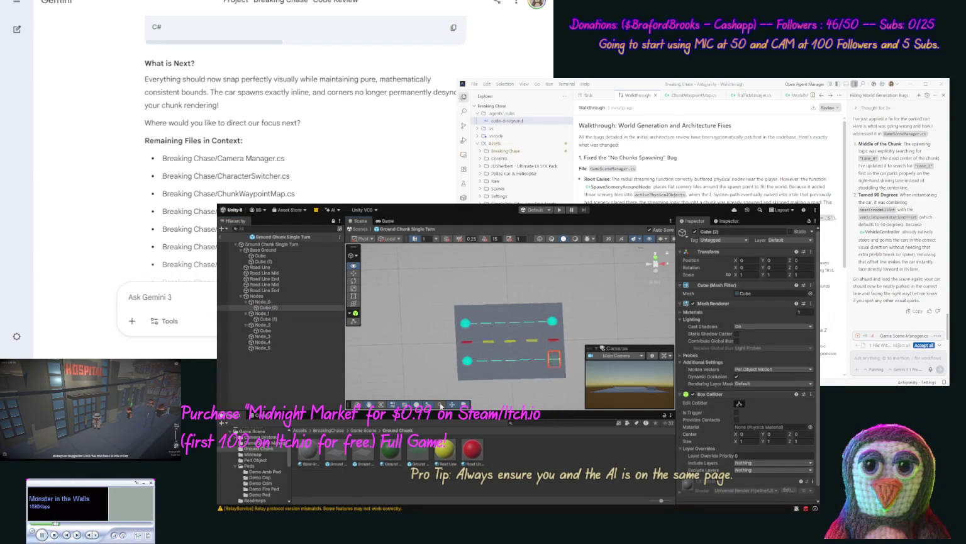
{"action": "left_click", "coordinate": [262, 314]}
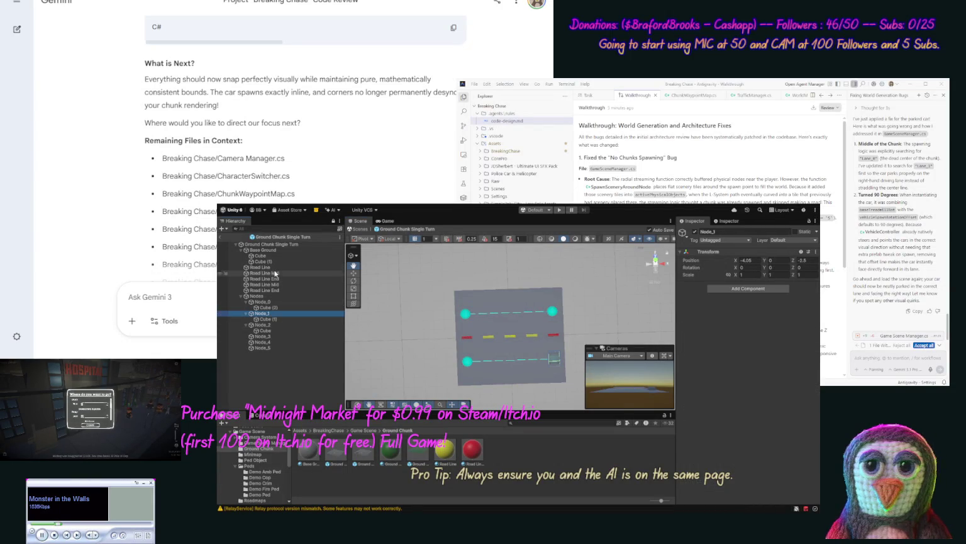
{"action": "left_click", "coordinate": [278, 251]}
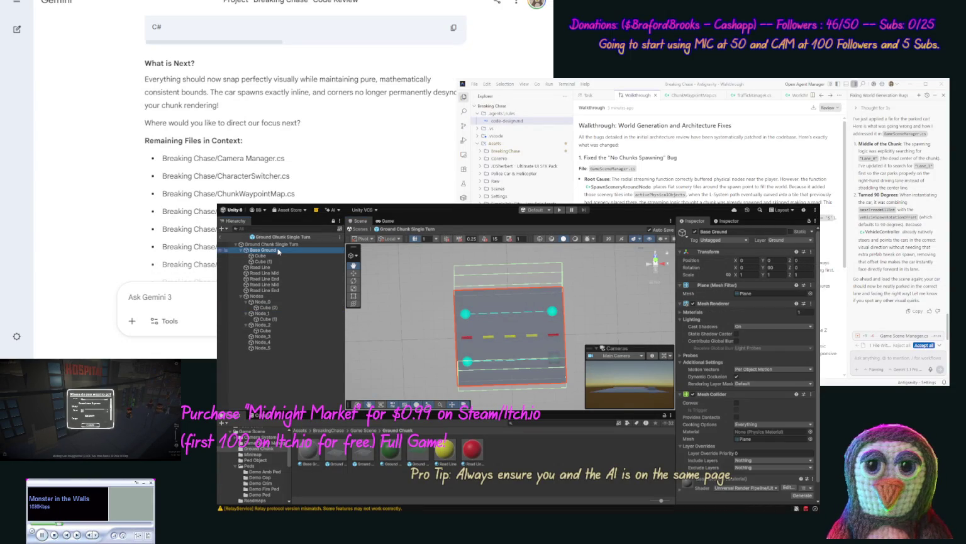
{"action": "left_click", "coordinate": [279, 245]}
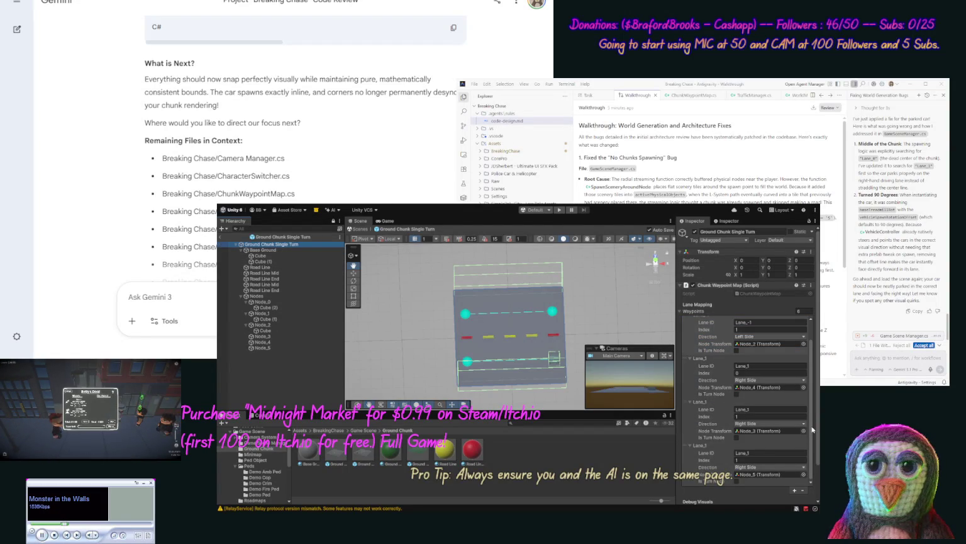
Assign Node_3 and Node_4 to the second and third waypoints, ticking Is Turn Node on the third
{"action": "scroll", "coordinate": [814, 427], "scroll_direction": "down", "scroll_amount": 3}
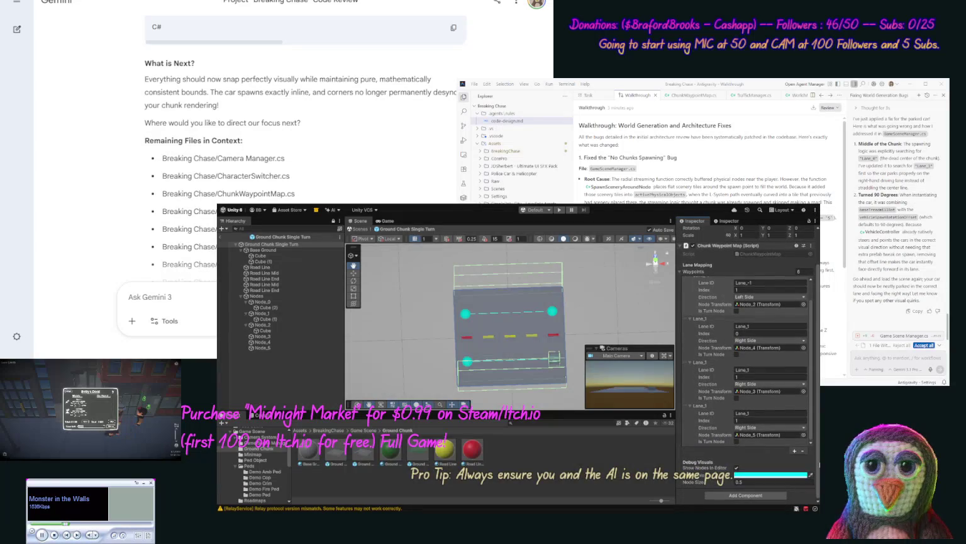
{"action": "scroll", "coordinate": [745, 365], "scroll_direction": "up", "scroll_amount": 3}
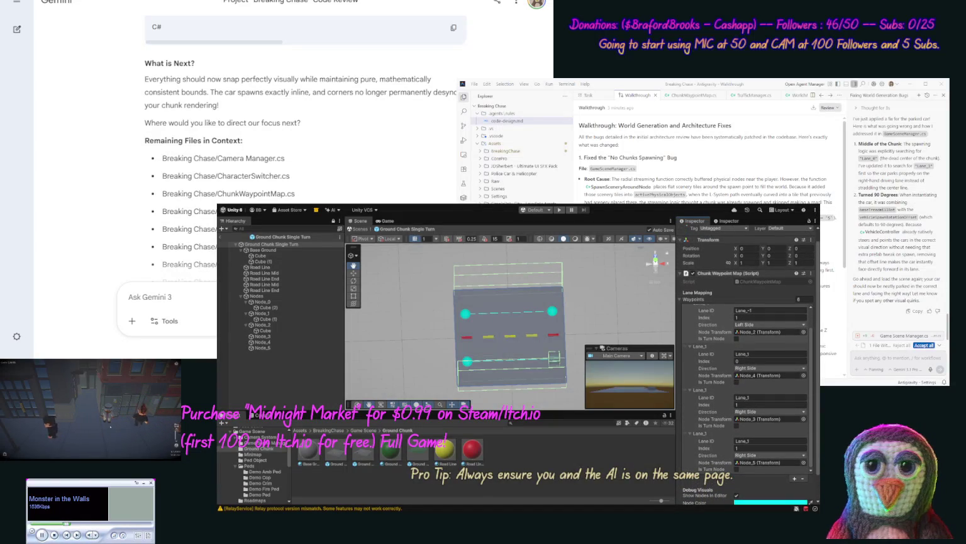
{"action": "scroll", "coordinate": [746, 364], "scroll_direction": "up", "scroll_amount": 1}
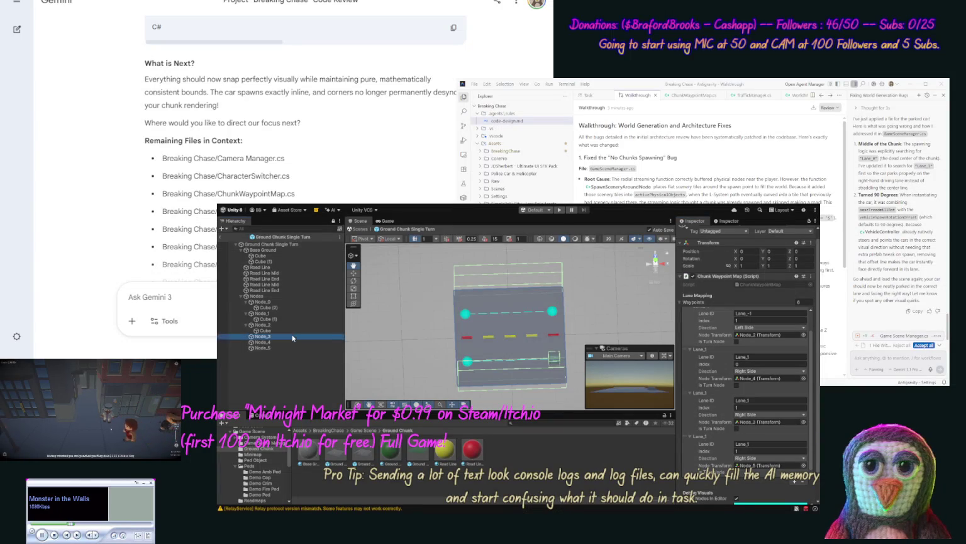
{"action": "left_click_drag", "start_coordinate": [719, 394], "coordinate": [771, 378]}
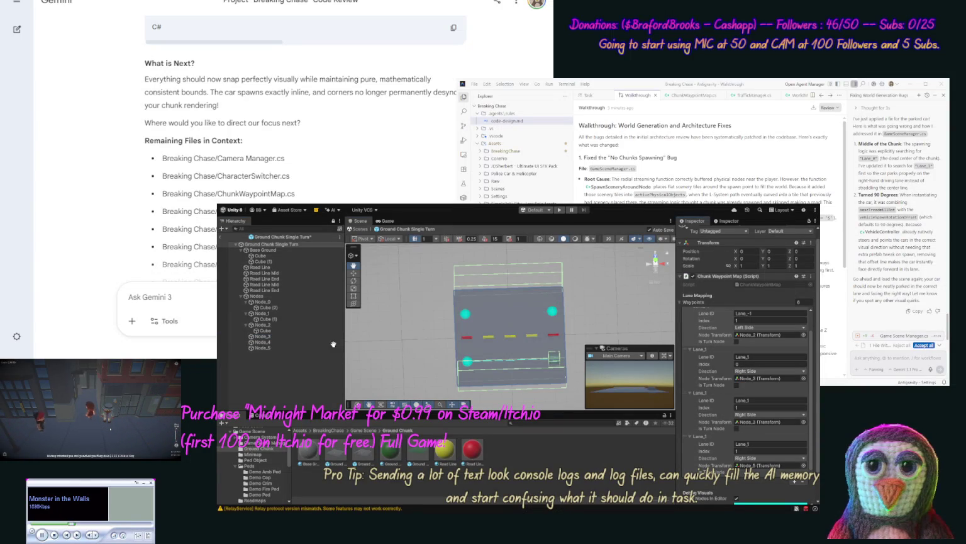
{"action": "mouse_move", "coordinate": [247, 343]}
{"action": "left_mouse_down"}
{"action": "mouse_move", "coordinate": [755, 408]}
{"action": "mouse_move", "coordinate": [780, 425]}
{"action": "left_mouse_up"}
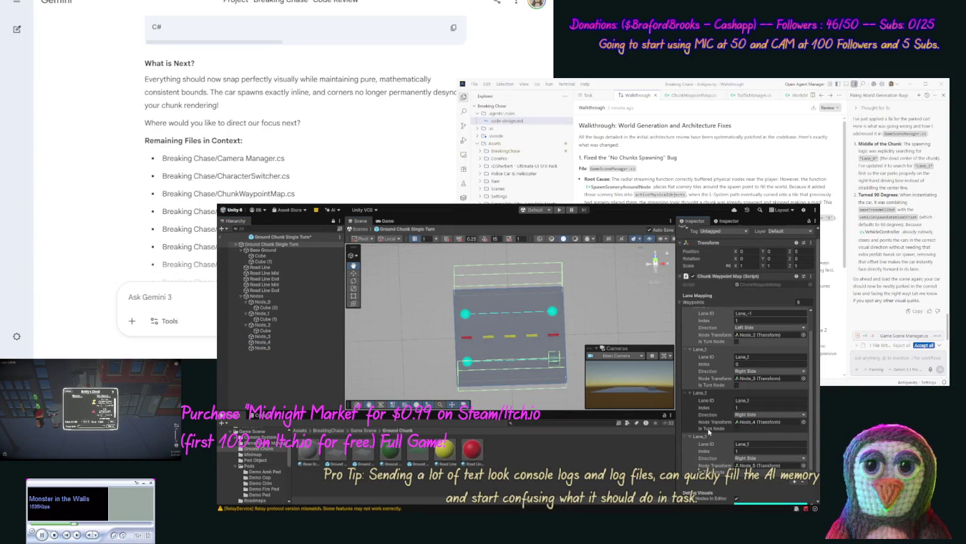
{"action": "left_click", "coordinate": [736, 428]}
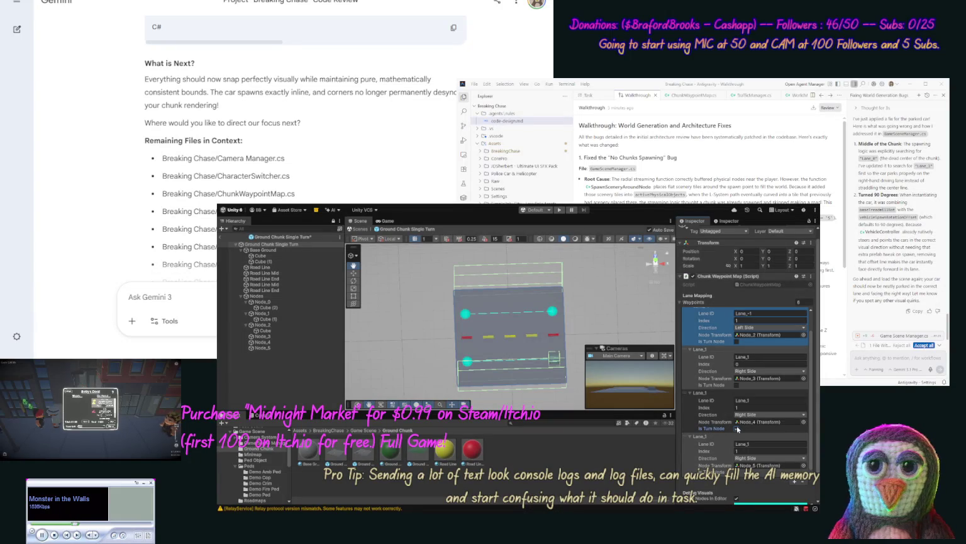
{"action": "left_click", "coordinate": [269, 342]}
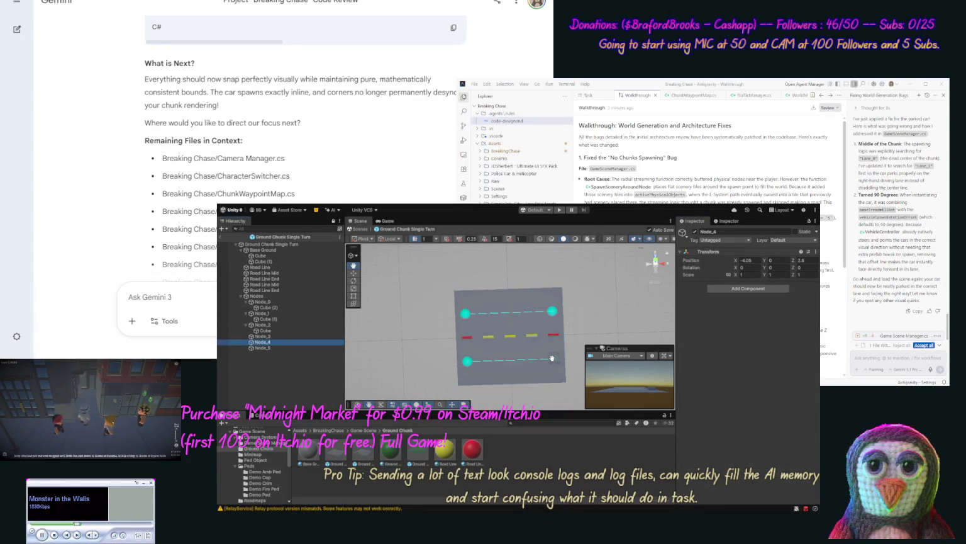
Duplicate the cube marker and parent copies under Node_3, Node_4 and Node_5
{"action": "left_click_drag", "start_coordinate": [551, 357], "coordinate": [556, 358]}
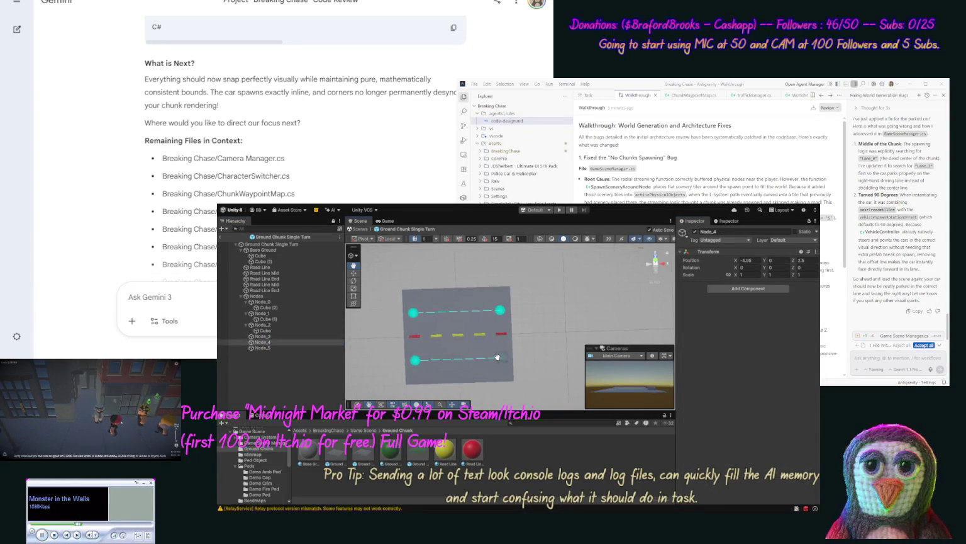
{"action": "left_click", "coordinate": [284, 344]}
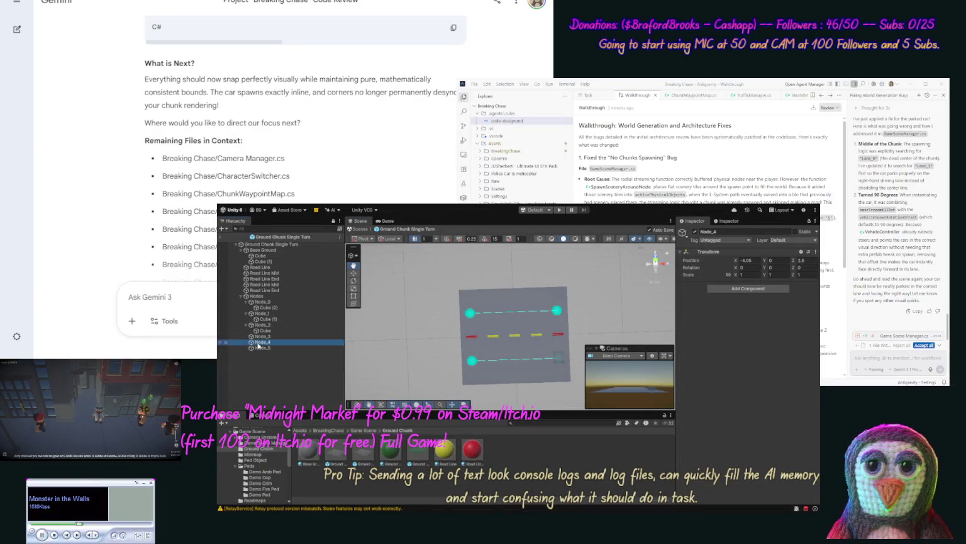
{"action": "key", "text": "f"}
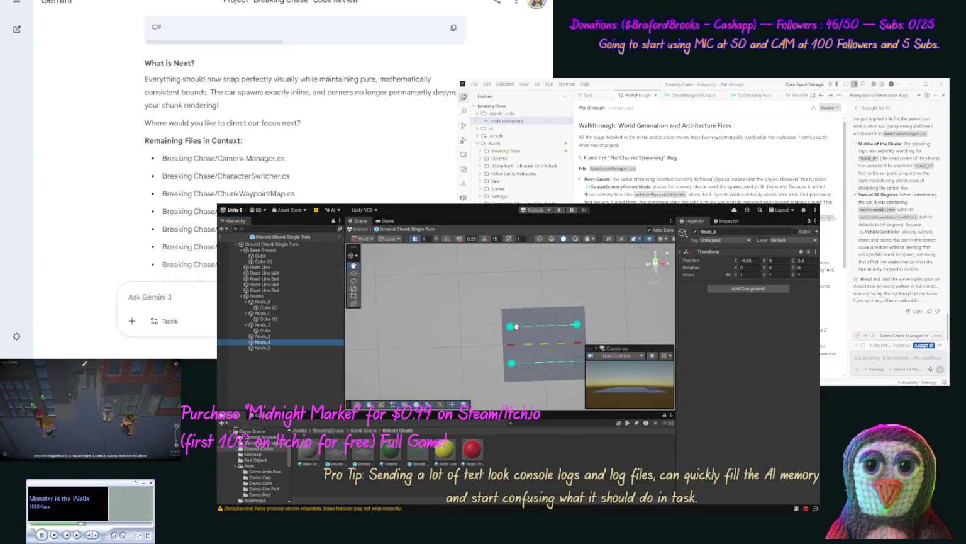
{"action": "left_click", "coordinate": [266, 331]}
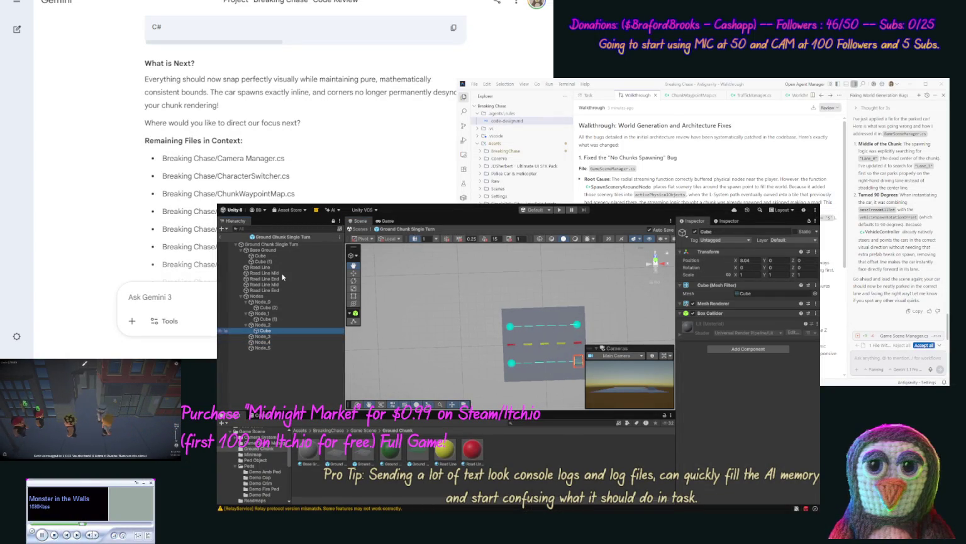
{"action": "key", "text": "ctrl+d"}
{"action": "left_click_drag", "start_coordinate": [257, 351], "coordinate": [269, 343]}
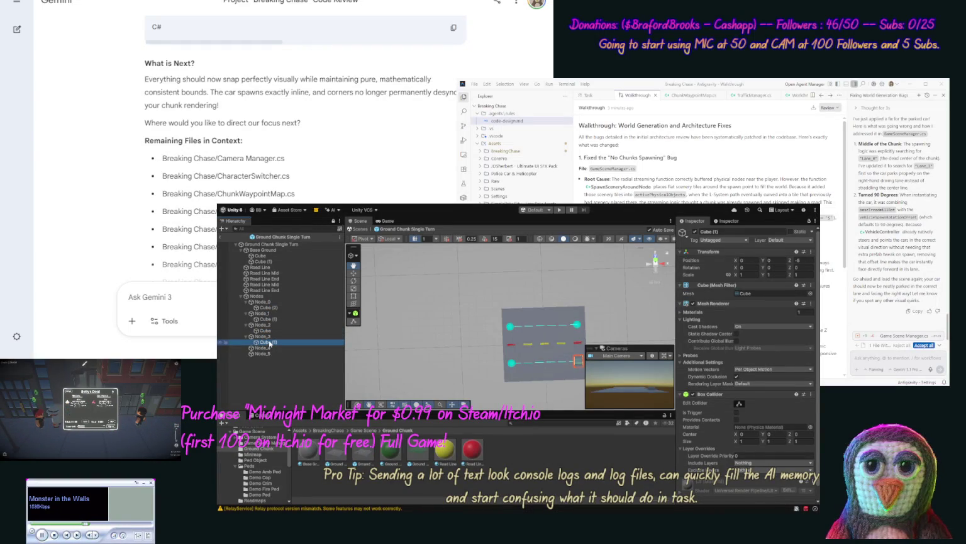
{"action": "key", "text": "ctrl+d"}
{"action": "left_click_drag", "start_coordinate": [271, 356], "coordinate": [272, 354]}
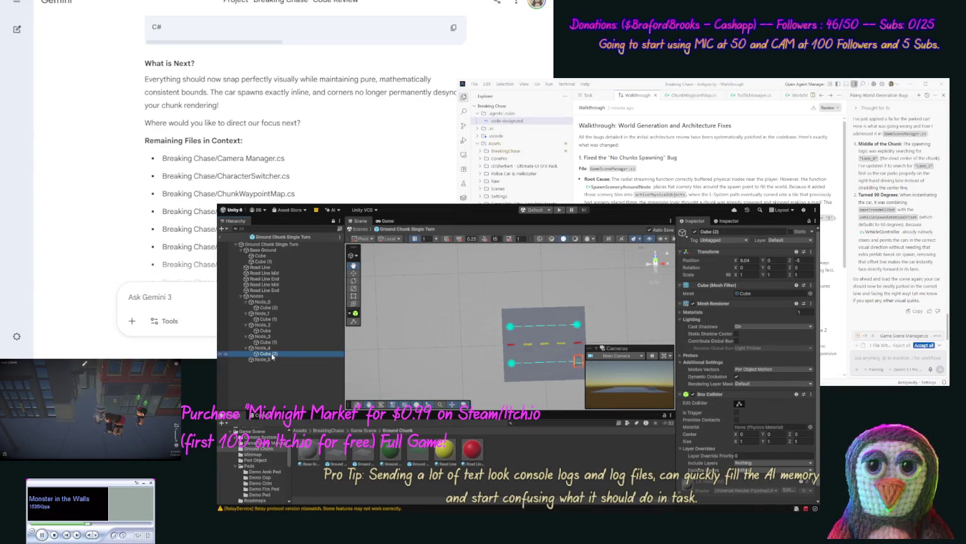
{"action": "key", "text": "ctrl+d"}
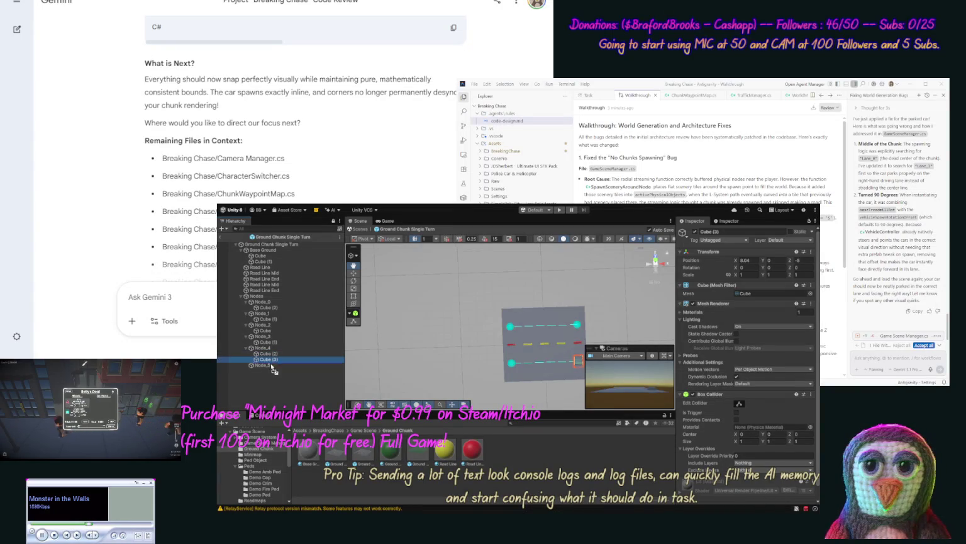
{"action": "left_click_drag", "start_coordinate": [274, 370], "coordinate": [271, 366]}
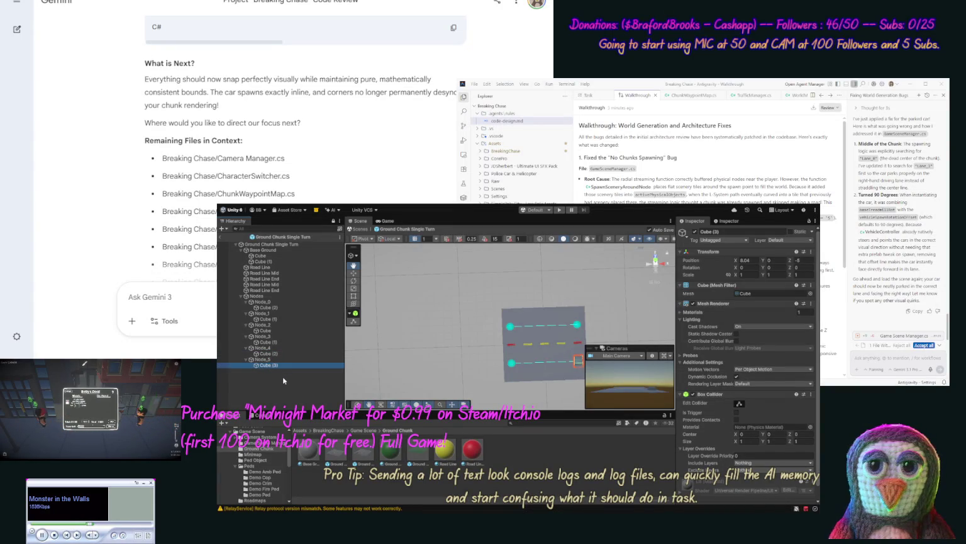
Reset each node cube's Transform position to 0 so it centres on its node
{"action": "left_click", "coordinate": [283, 380]}
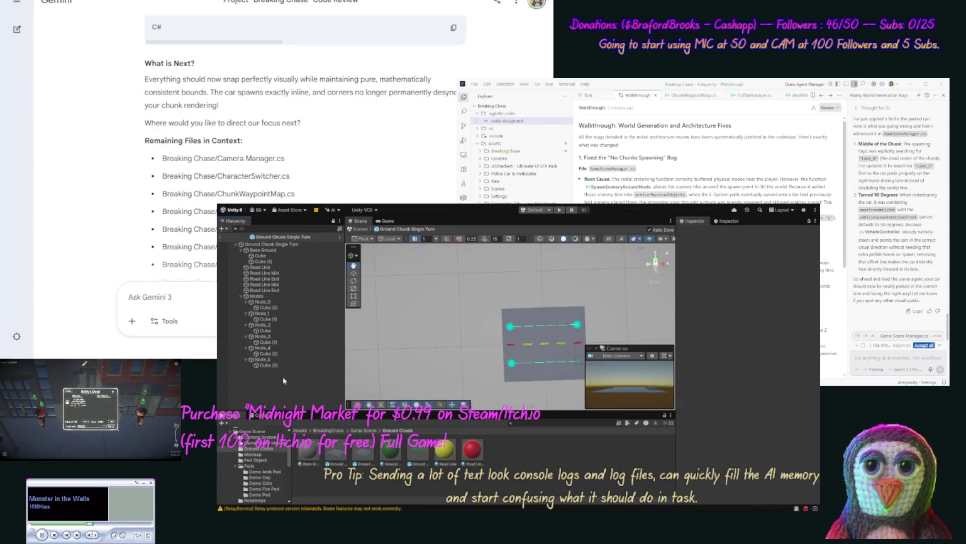
{"action": "left_click", "coordinate": [275, 307]}
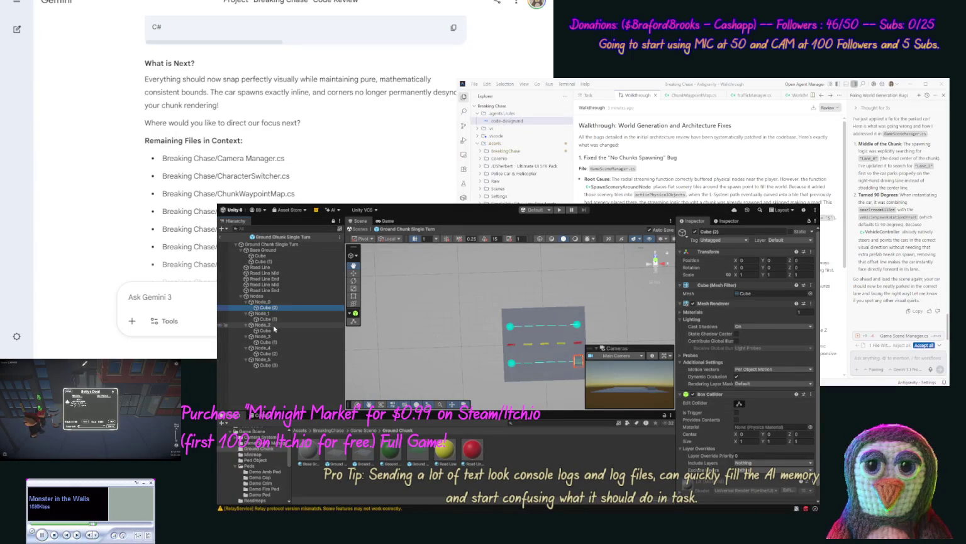
{"action": "left_click", "coordinate": [273, 320]}
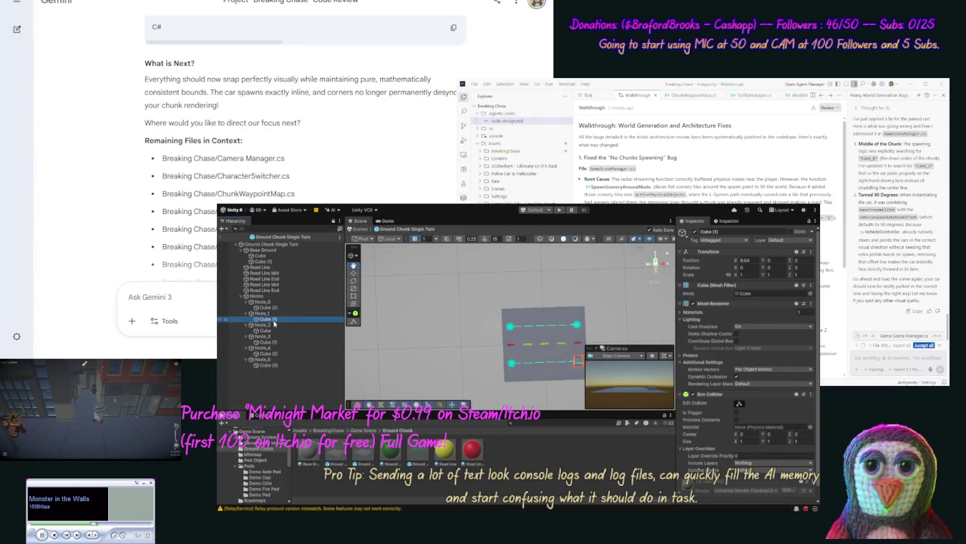
{"action": "left_click", "coordinate": [813, 260]}
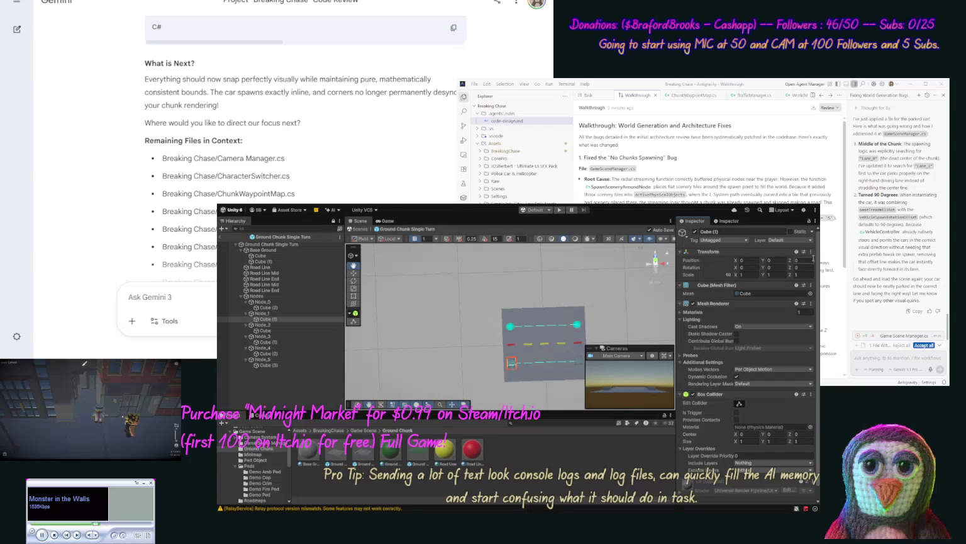
{"action": "left_click", "coordinate": [280, 329]}
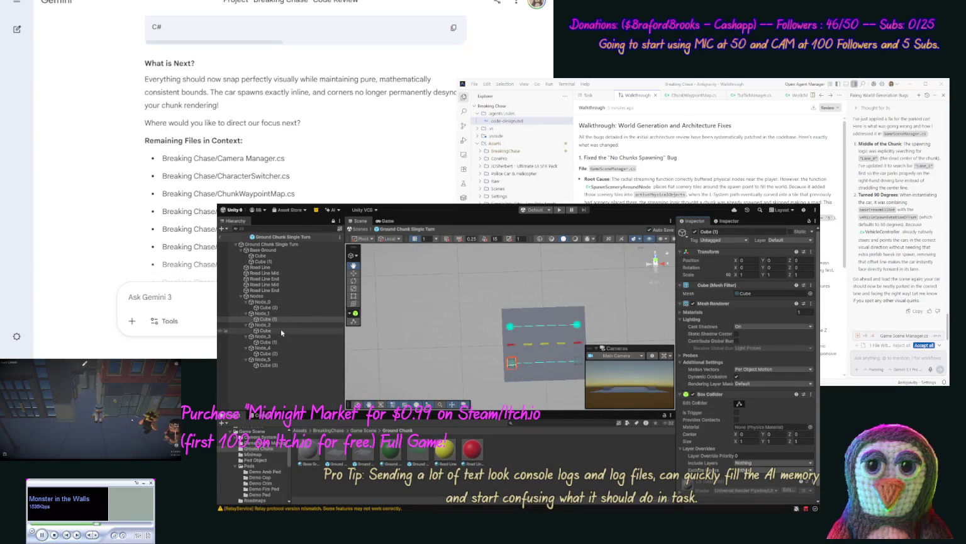
{"action": "left_click", "coordinate": [811, 251]}
{"action": "left_click", "coordinate": [818, 258]}
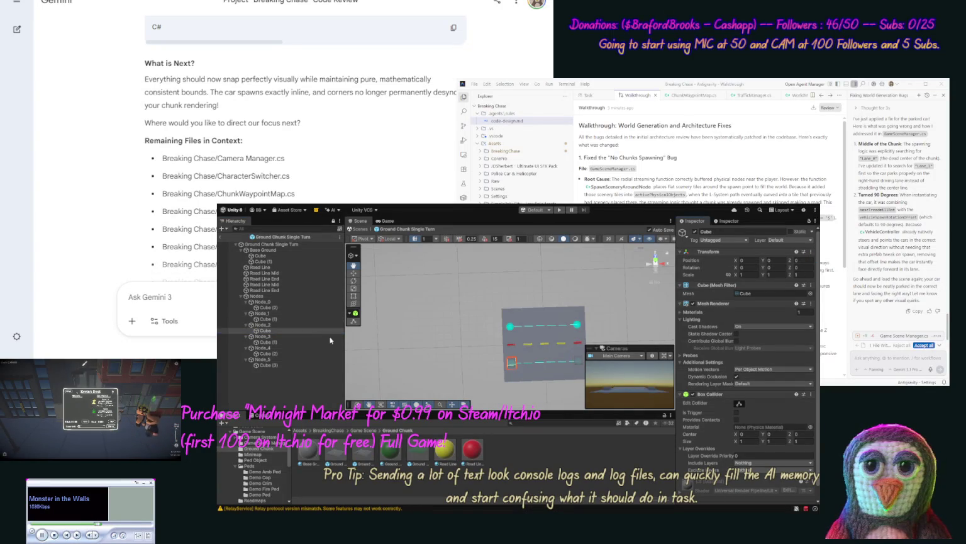
{"action": "left_click", "coordinate": [292, 341]}
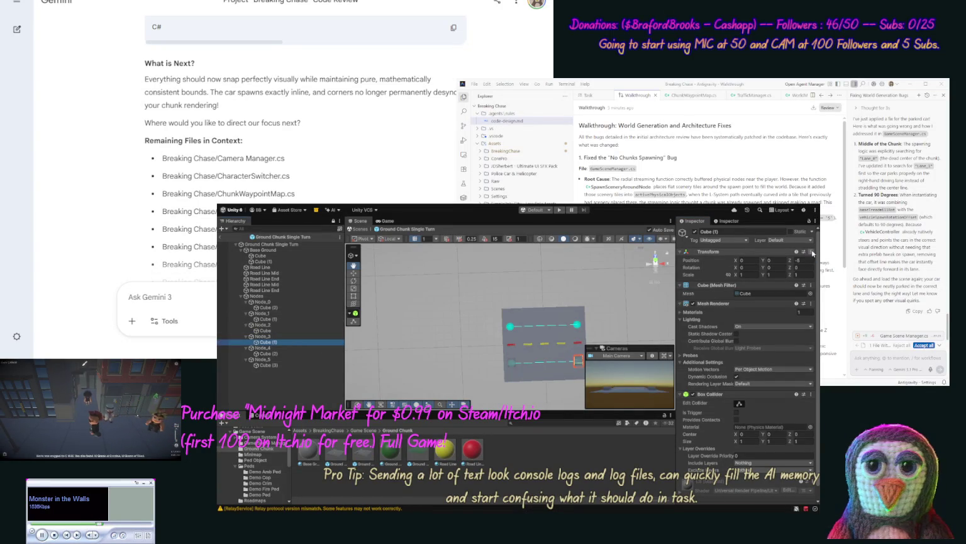
{"action": "left_click", "coordinate": [279, 353]}
{"action": "left_click", "coordinate": [289, 365], "text": "ctrl"}
{"action": "left_click", "coordinate": [811, 252]}
{"action": "left_click", "coordinate": [830, 261]}
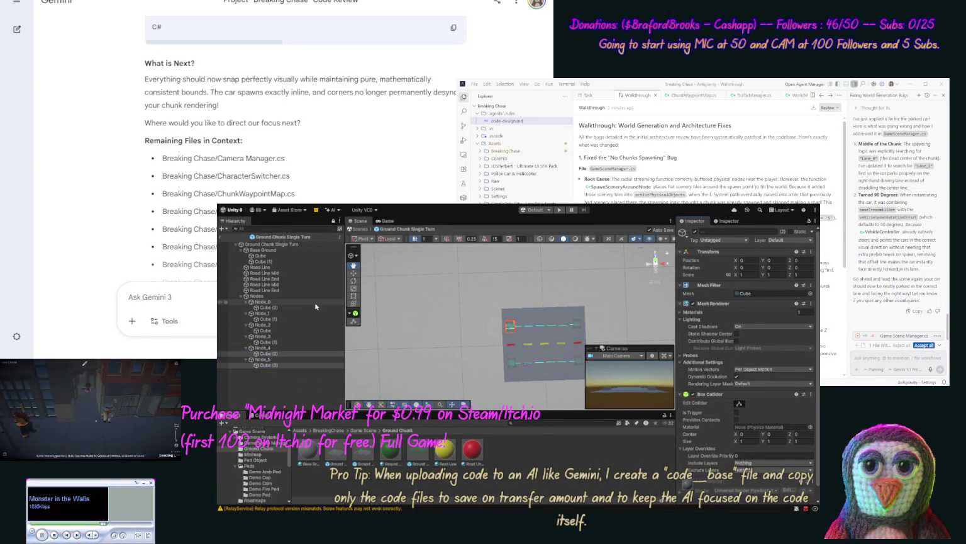
{"action": "left_click", "coordinate": [298, 320]}
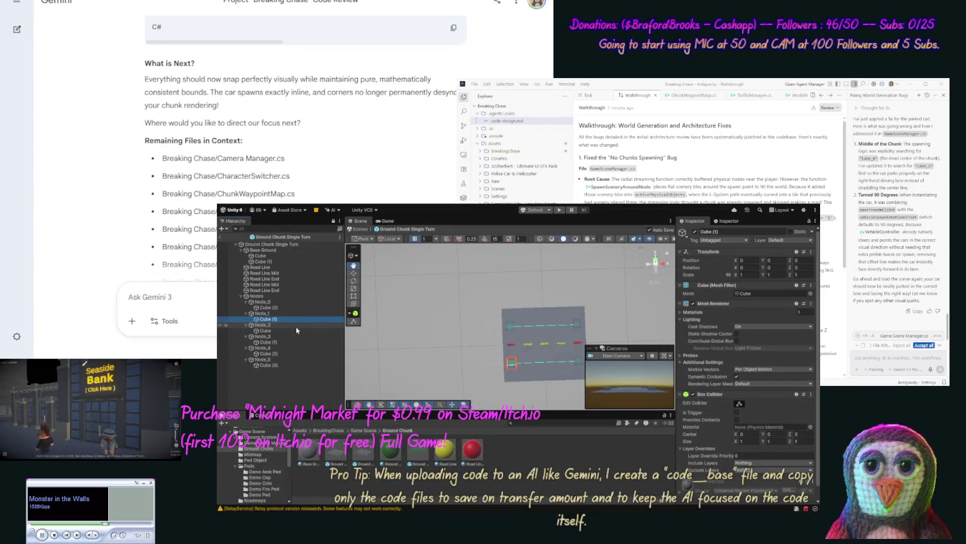
{"action": "left_click", "coordinate": [305, 314]}
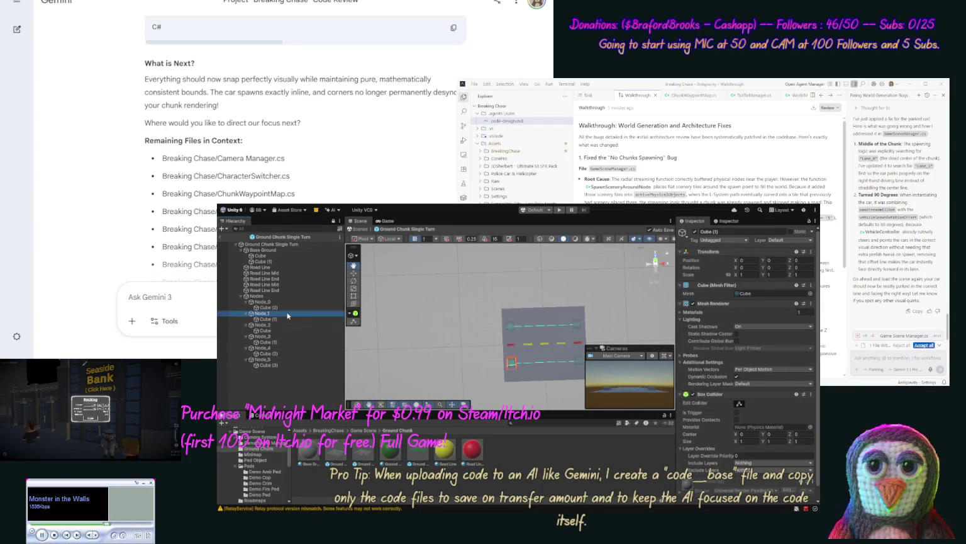
Set Node_1's Position X to 0 and review the root's Chunk Waypoint Map
{"action": "left_click", "coordinate": [748, 259]}
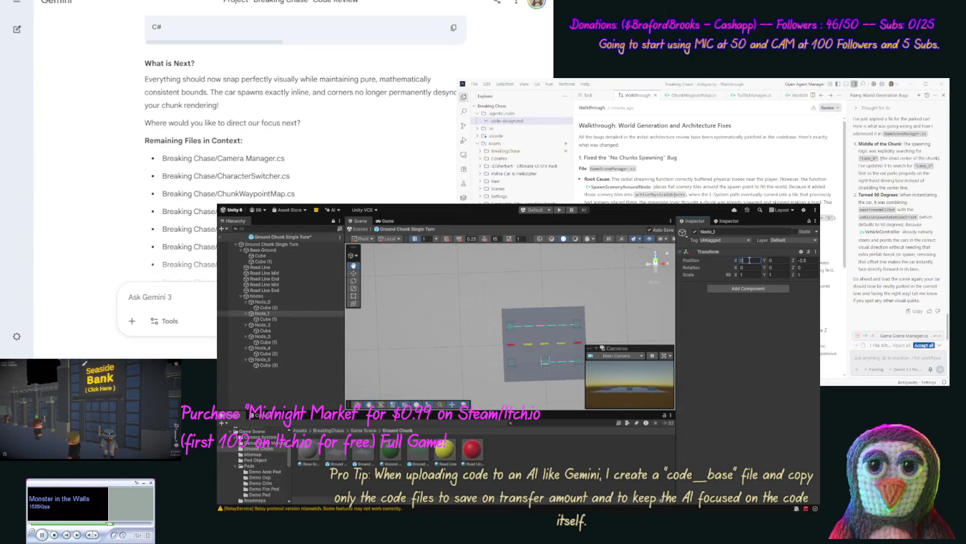
{"action": "left_click", "coordinate": [270, 320]}
{"action": "left_click", "coordinate": [275, 245]}
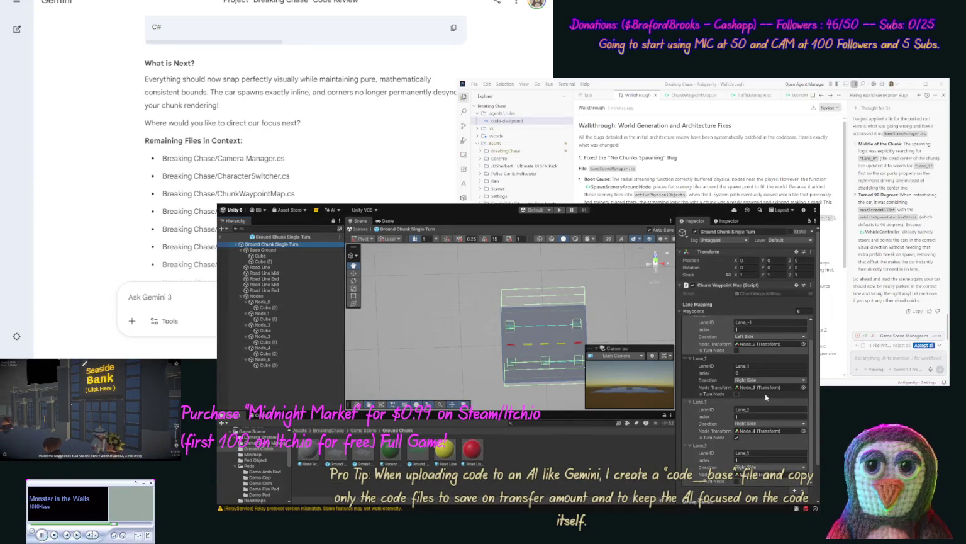
{"action": "scroll", "coordinate": [810, 350], "scroll_direction": "up", "scroll_amount": 3}
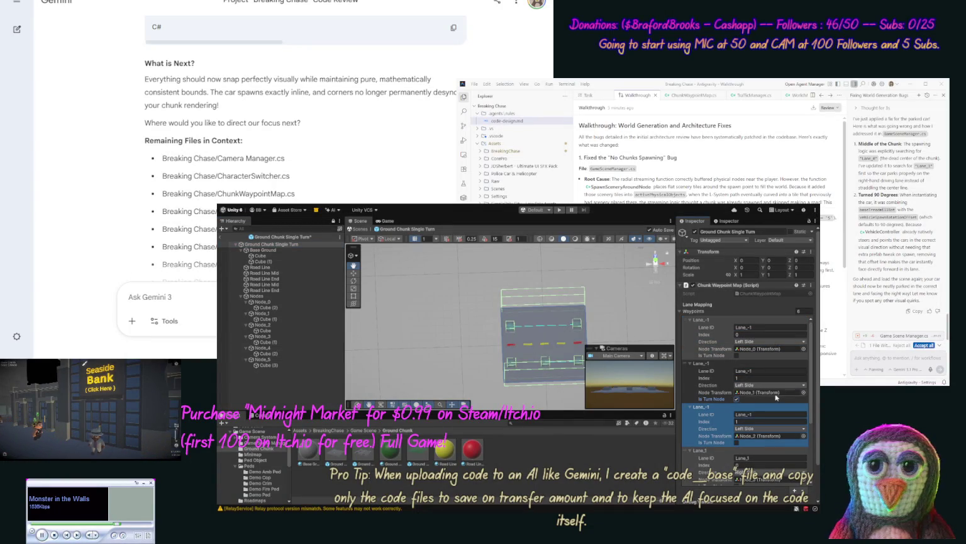
{"action": "left_click_drag", "start_coordinate": [812, 392], "coordinate": [815, 461]}
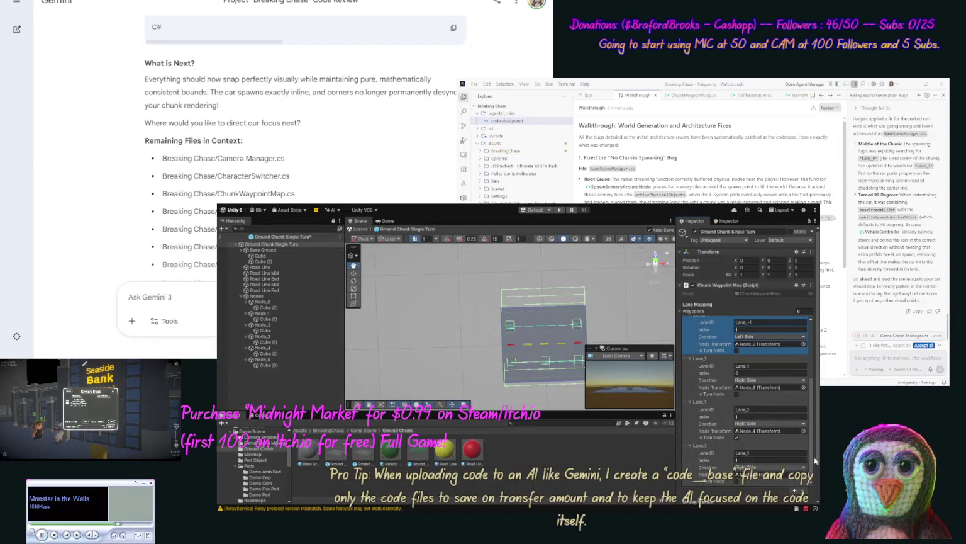
Set Node_4's Position X to 0, moving it from -4.05 onto the centre line
{"action": "left_click", "coordinate": [288, 324]}
{"action": "left_click", "coordinate": [280, 336]}
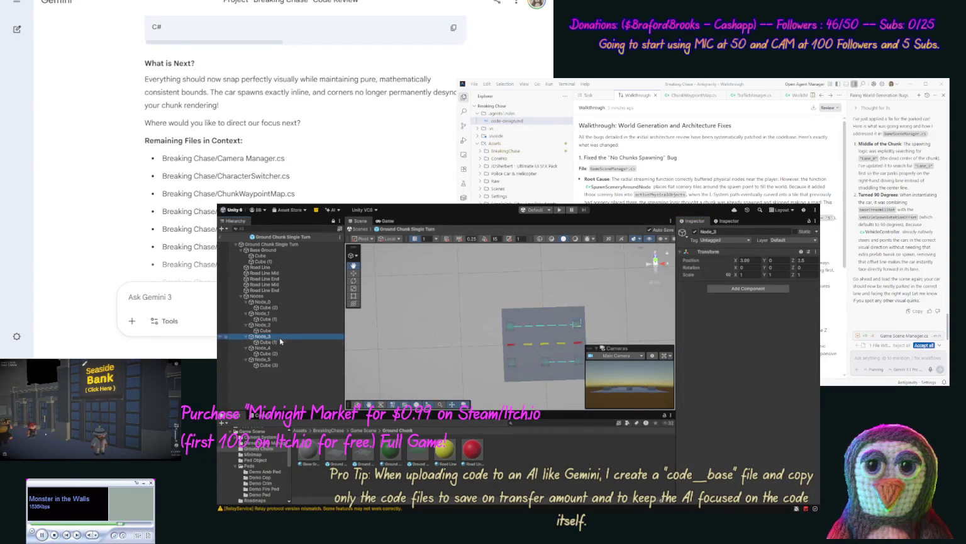
{"action": "left_click", "coordinate": [278, 349]}
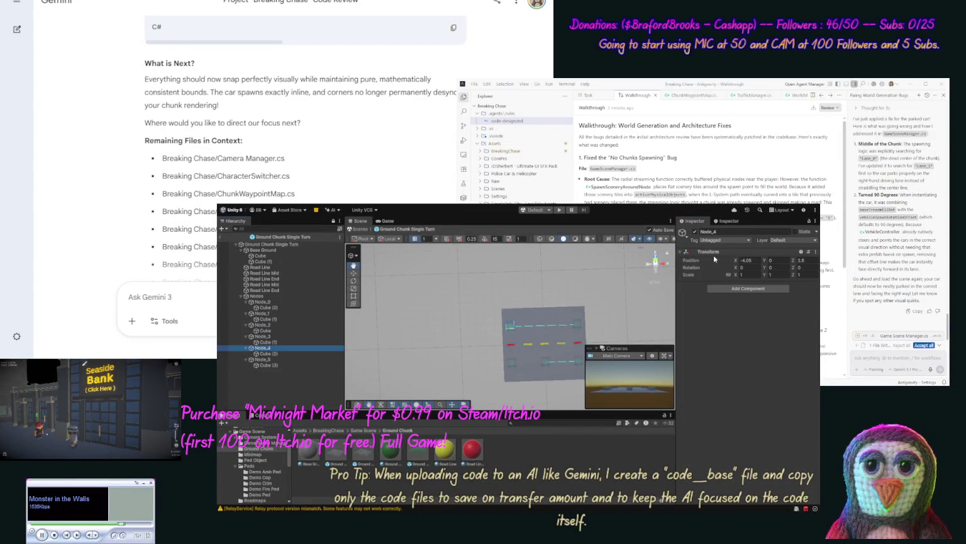
{"action": "left_click", "coordinate": [752, 261]}
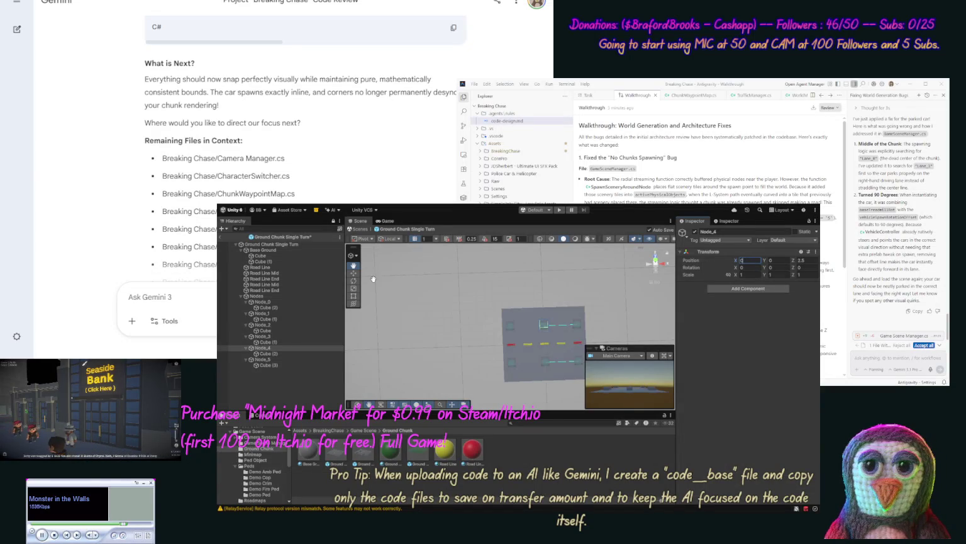
{"action": "left_click", "coordinate": [296, 245]}
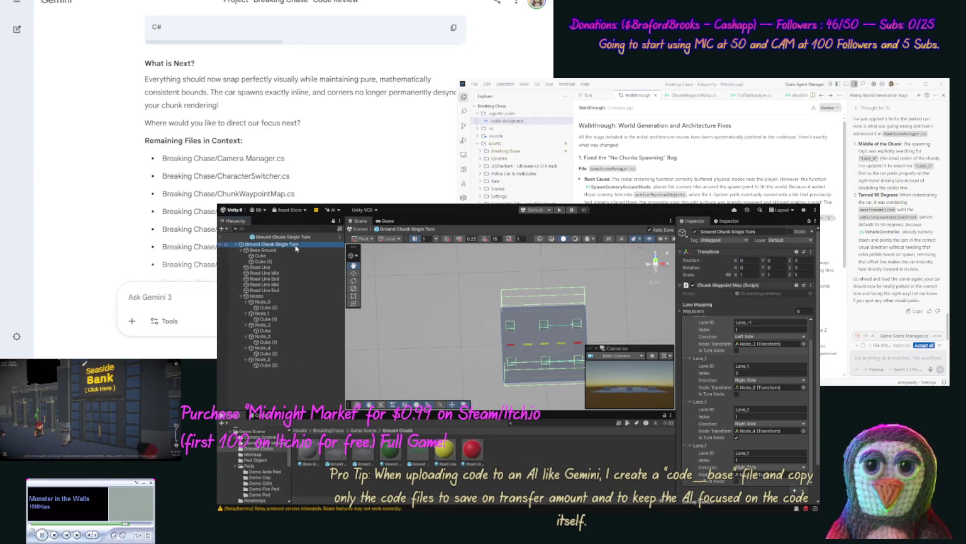
{"action": "left_click", "coordinate": [290, 308]}
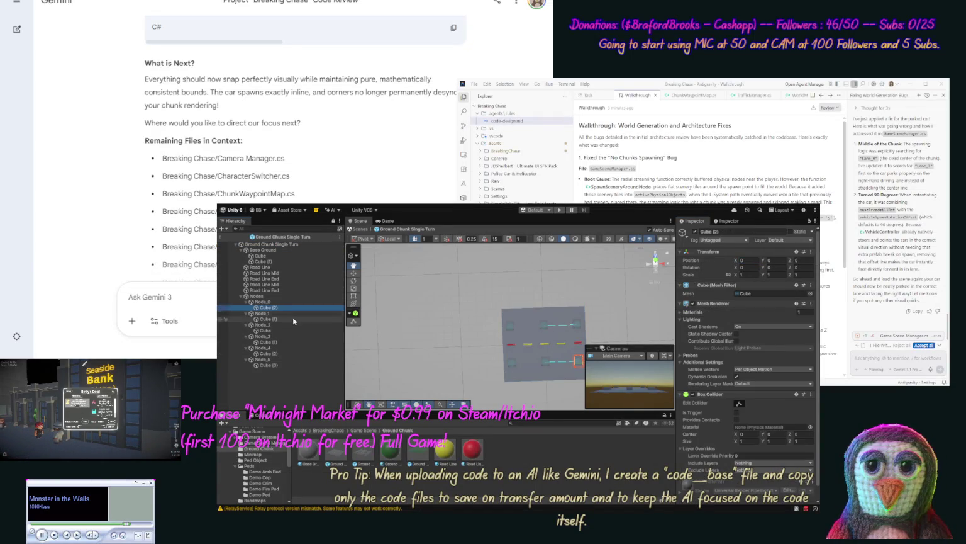
Select all six node cubes and remove their Box Collider component
{"action": "left_click", "coordinate": [293, 318], "text": "ctrl"}
{"action": "left_click", "coordinate": [288, 331], "text": "ctrl"}
{"action": "left_click", "coordinate": [288, 341], "text": "ctrl"}
{"action": "left_click", "coordinate": [287, 353], "text": "ctrl"}
{"action": "left_click", "coordinate": [284, 364], "text": "ctrl"}
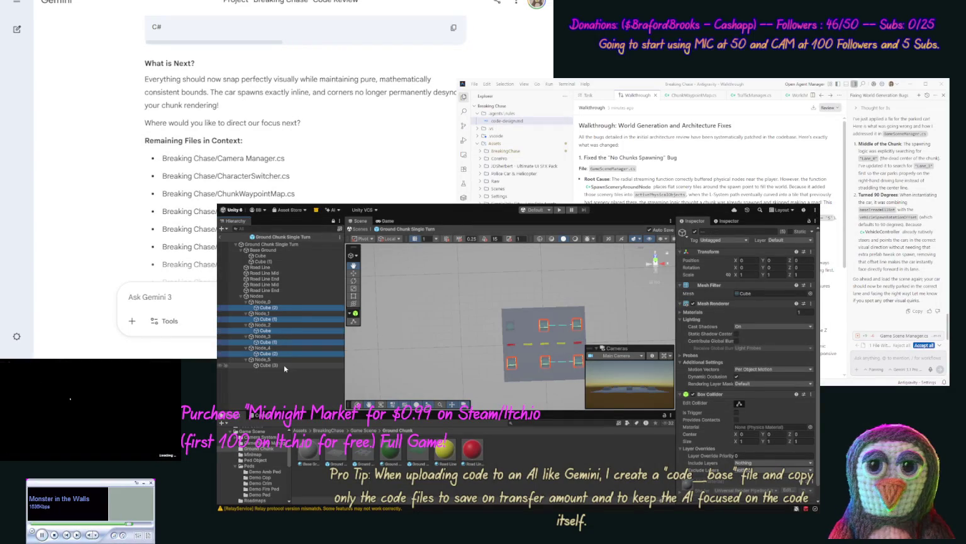
{"action": "left_click", "coordinate": [814, 394]}
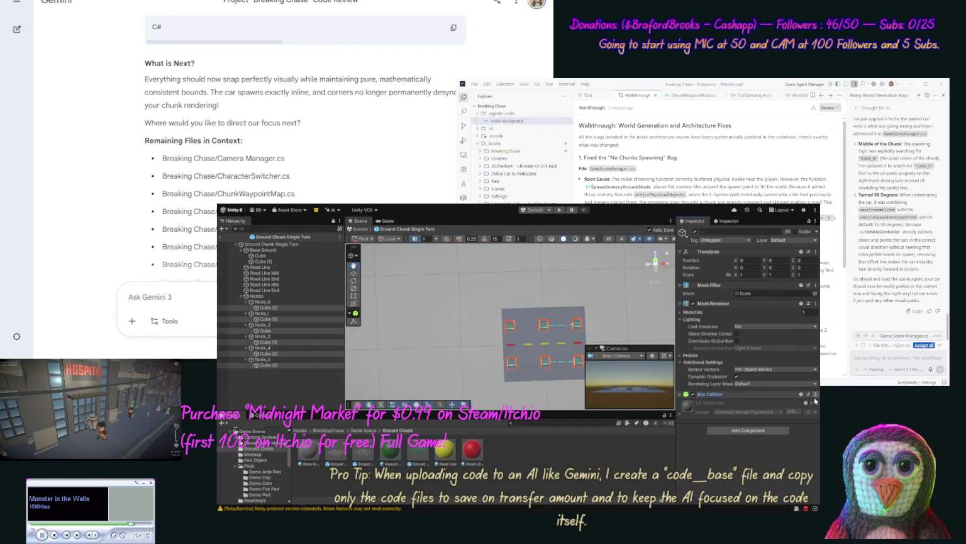
{"action": "key", "text": "ctrl+z"}
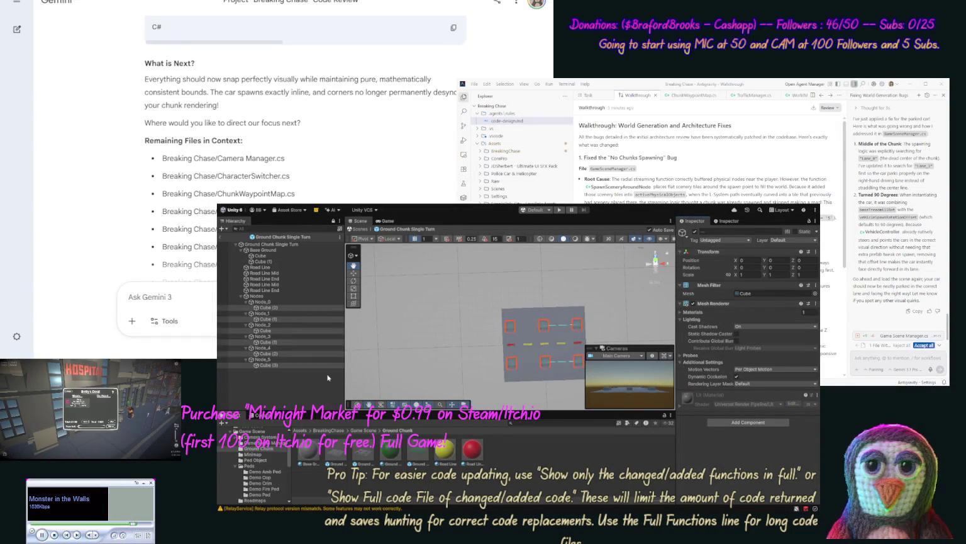
{"action": "left_click", "coordinate": [272, 385]}
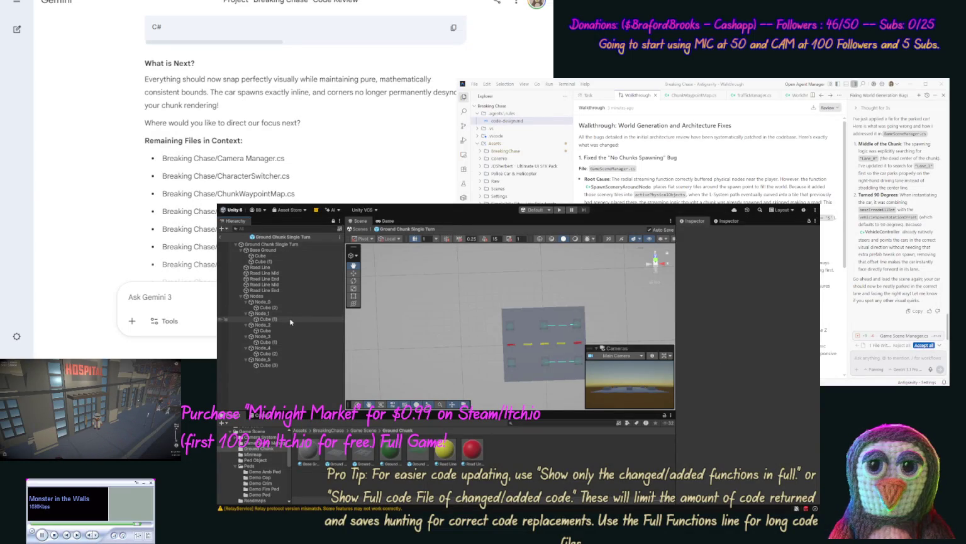
Set the Cube's Position X to 0 with the Move tool active
{"action": "left_click", "coordinate": [288, 342]}
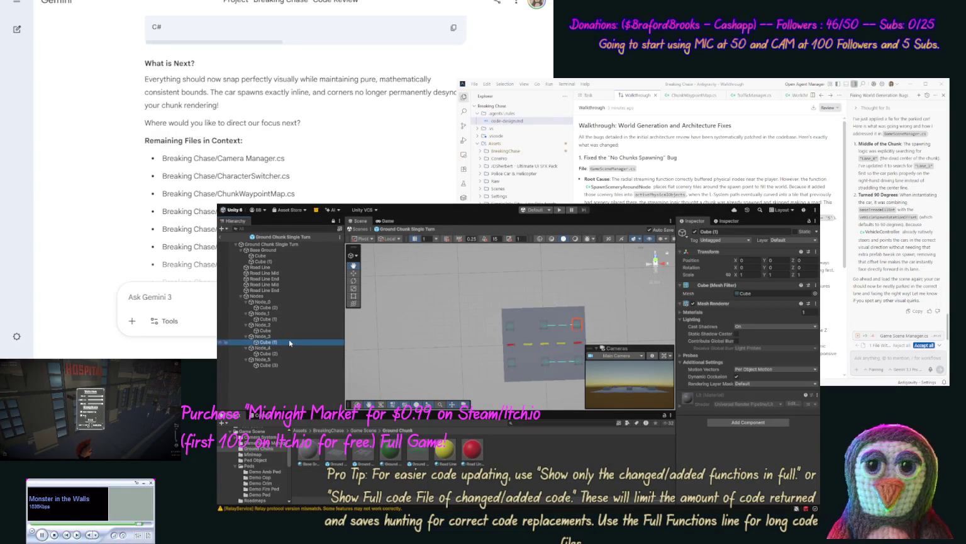
{"action": "left_click", "coordinate": [290, 330]}
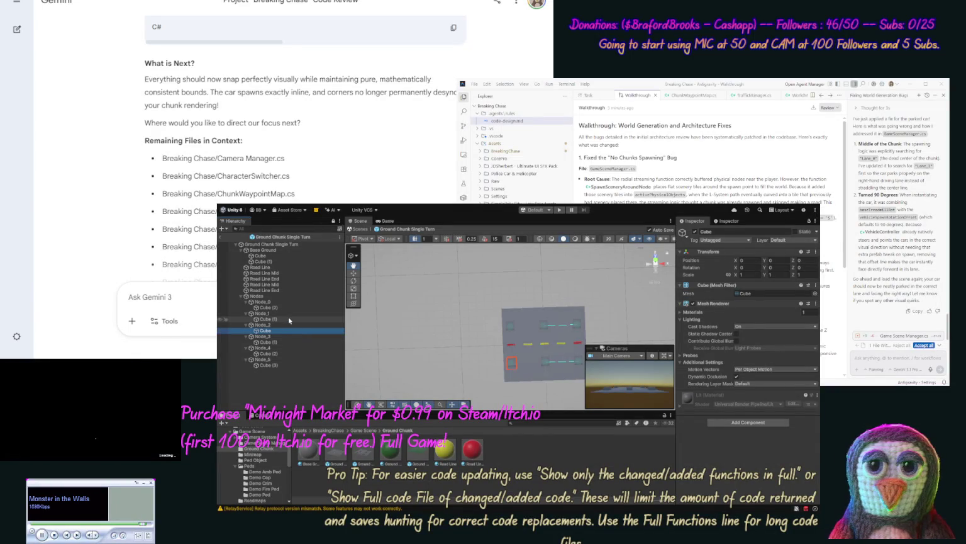
{"action": "left_click", "coordinate": [288, 319]}
{"action": "left_click", "coordinate": [287, 330]}
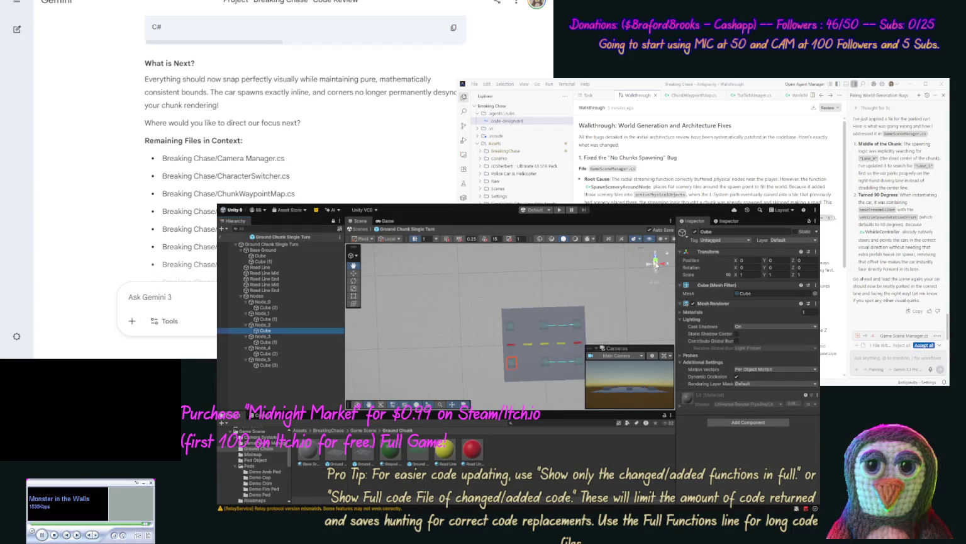
{"action": "left_click", "coordinate": [663, 287]}
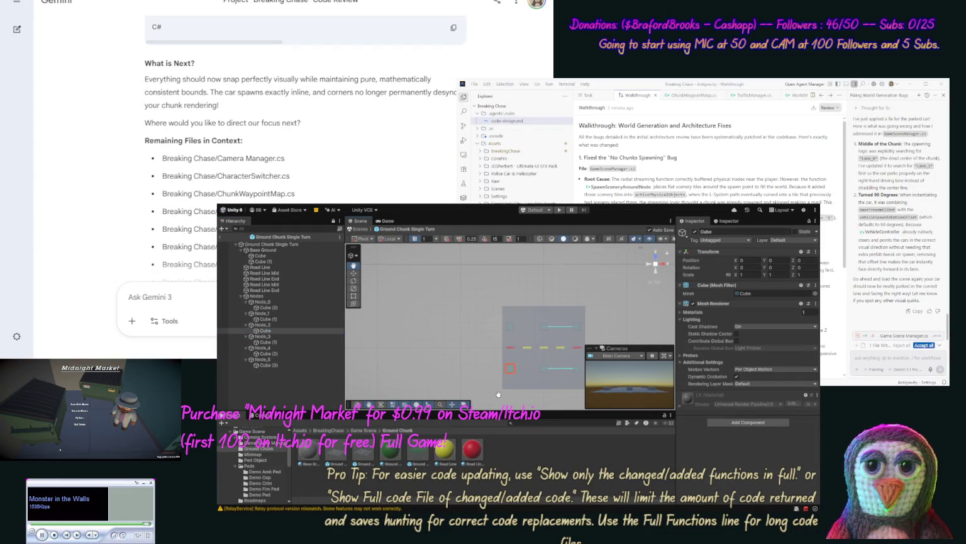
{"action": "left_click", "coordinate": [353, 273]}
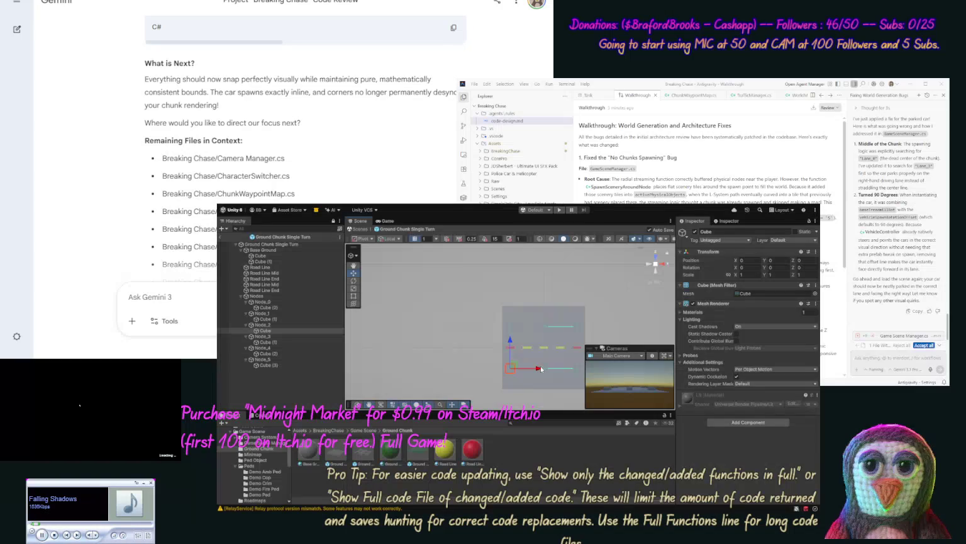
{"action": "double_click", "coordinate": [760, 259]}
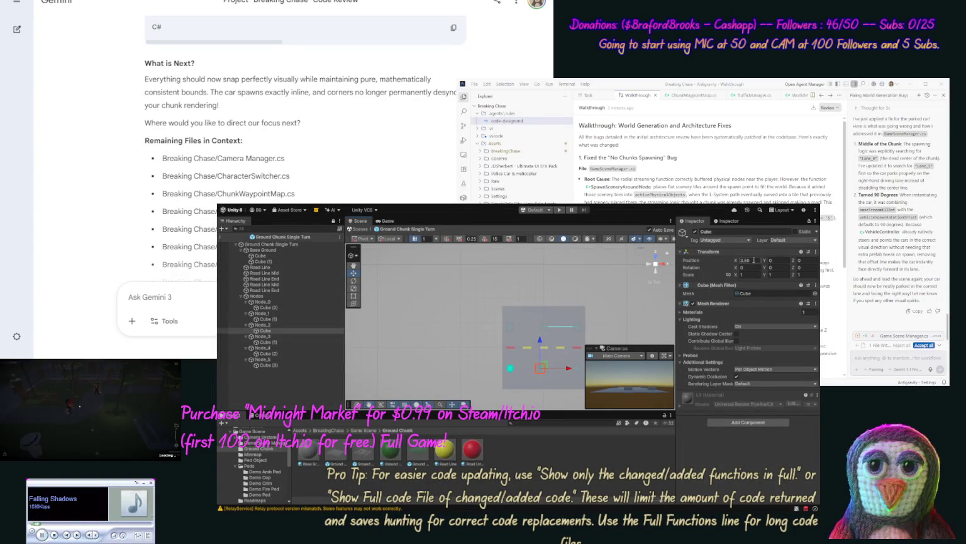
{"action": "type", "text": "0"}
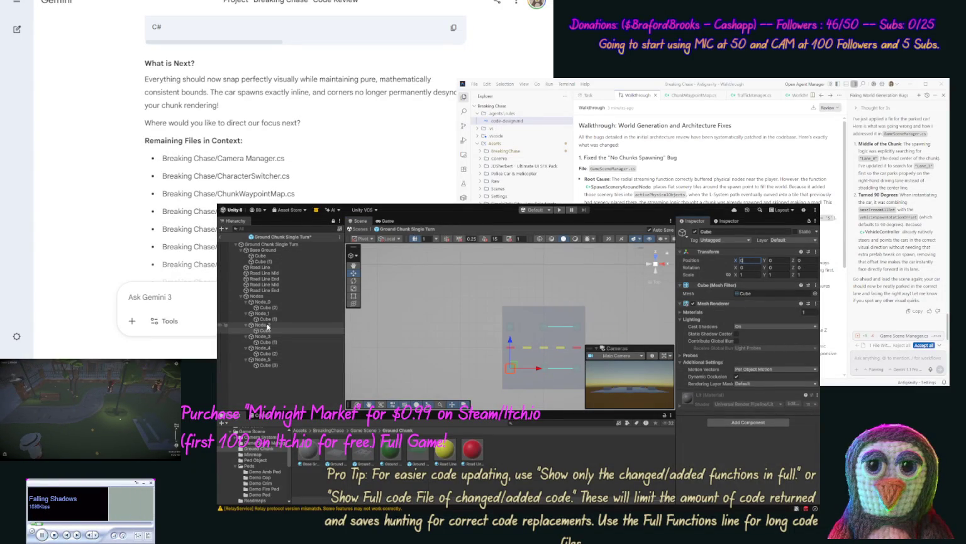
Set Node_2's Position X to 0, placing it at X 0, Z -4.5
{"action": "left_click", "coordinate": [263, 325]}
{"action": "double_click", "coordinate": [757, 260]}
{"action": "type", "text": "0"}
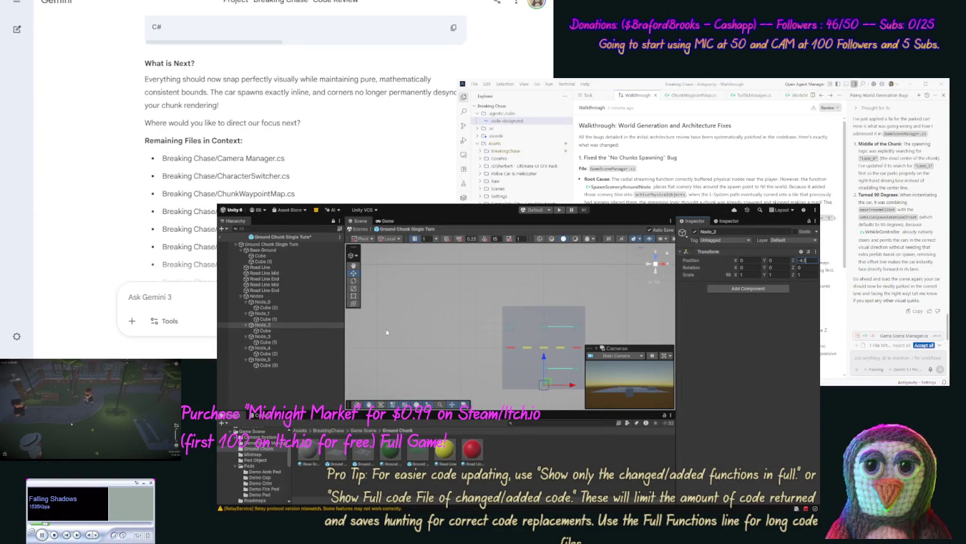
Position Node_5 at X 0, Y 0, Z 4.5 on the chunk's centre line
{"action": "left_click", "coordinate": [268, 365]}
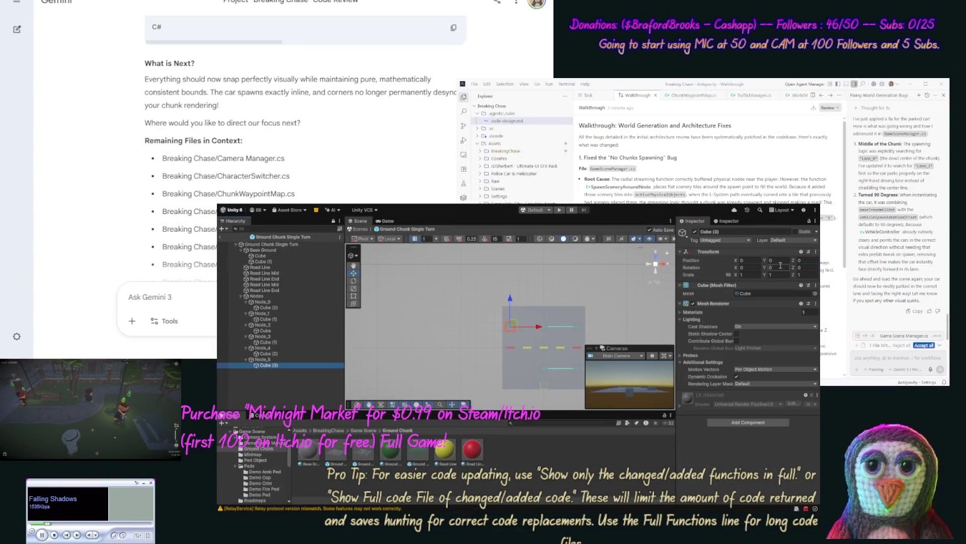
{"action": "left_click", "coordinate": [296, 359]}
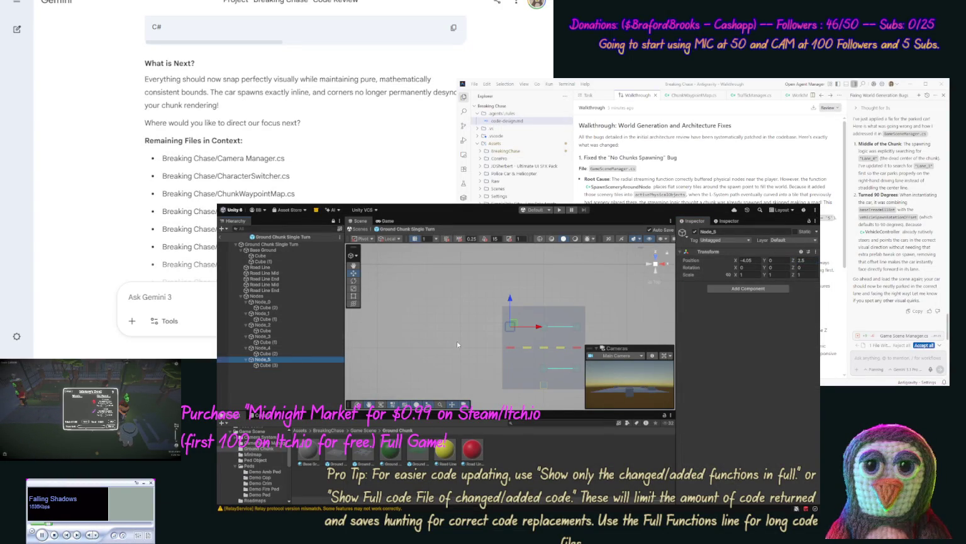
{"action": "left_click", "coordinate": [749, 260]}
{"action": "type", "text": "0"}
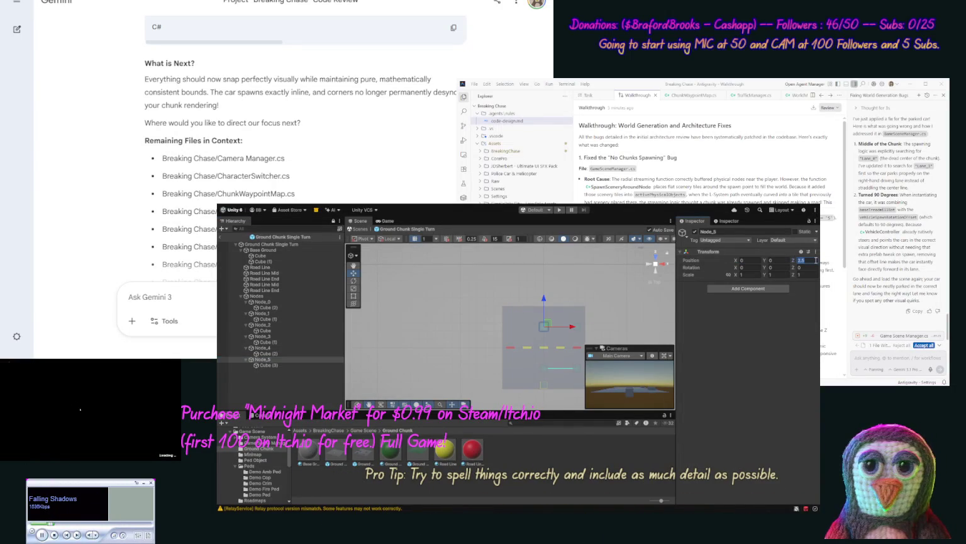
{"action": "type", "text": "4.5"}
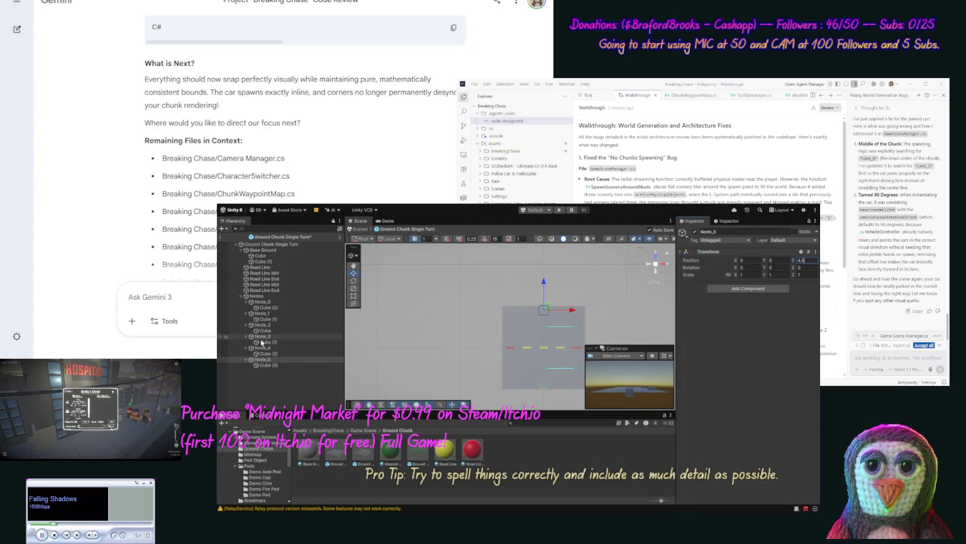
{"action": "left_click", "coordinate": [268, 257]}
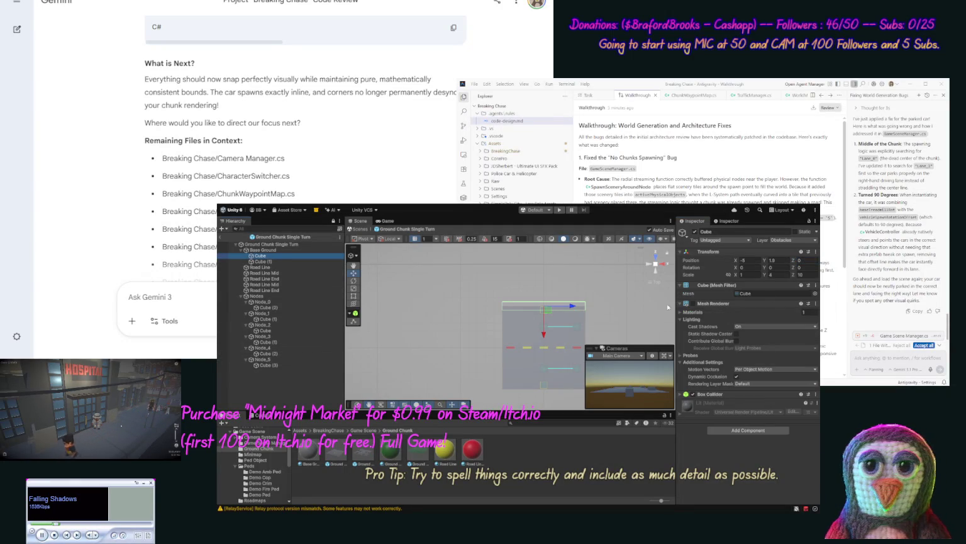
Set the wall cube's Scale Z to 1 and its position to X 0, Z -5
{"action": "left_click", "coordinate": [804, 275]}
{"action": "type", "text": "1"}
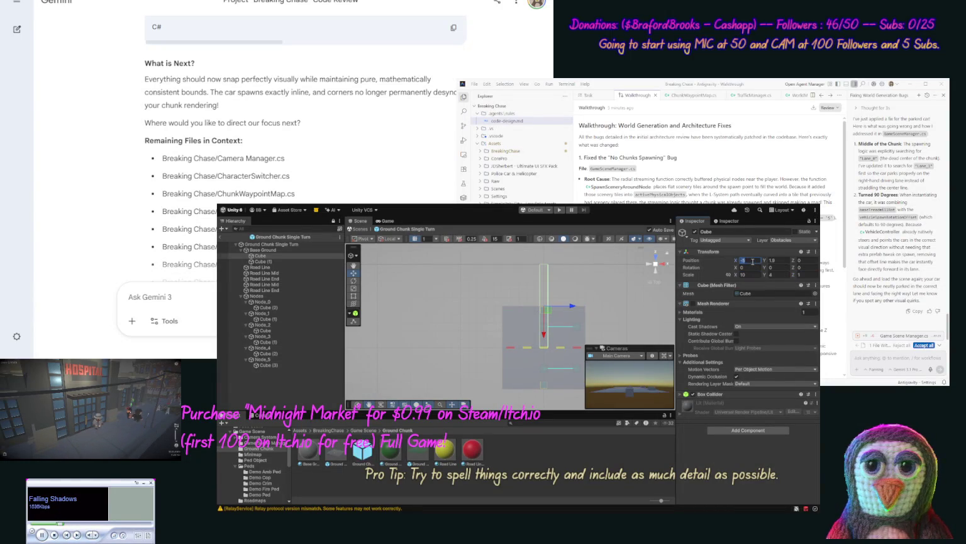
{"action": "type", "text": "0"}
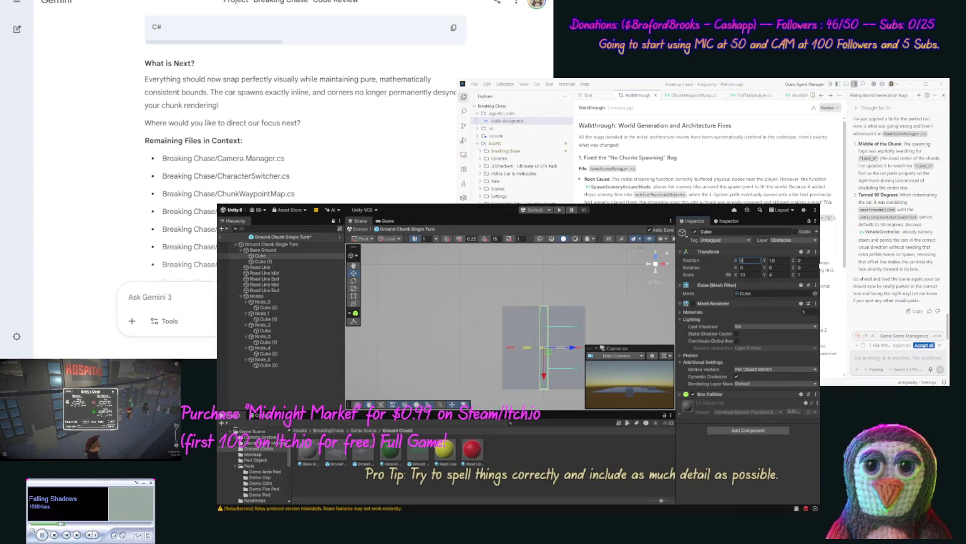
{"action": "left_click", "coordinate": [809, 260]}
{"action": "type", "text": "-5"}
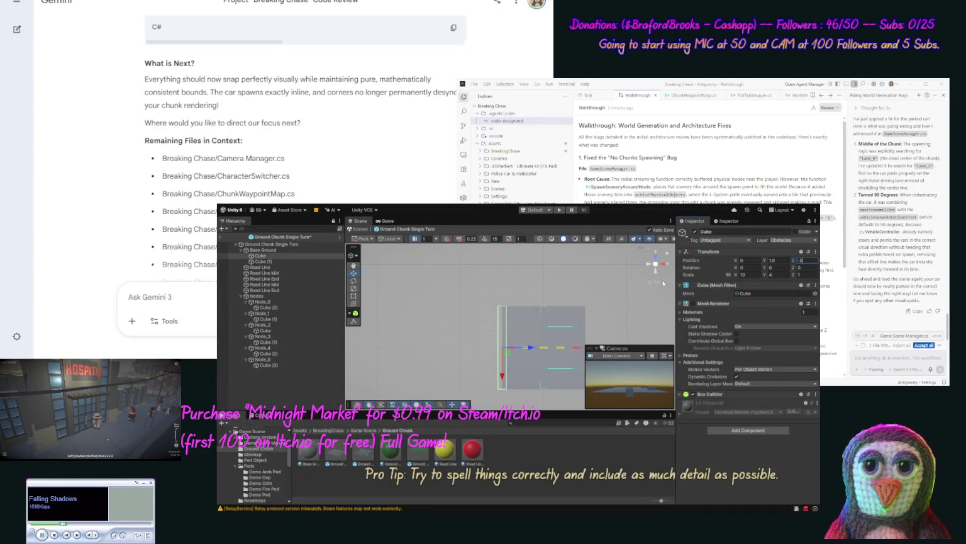
Rotate Road Line Mid 90° on Y, slide it toward the centre, and save the prefab
{"action": "left_click", "coordinate": [296, 285]}
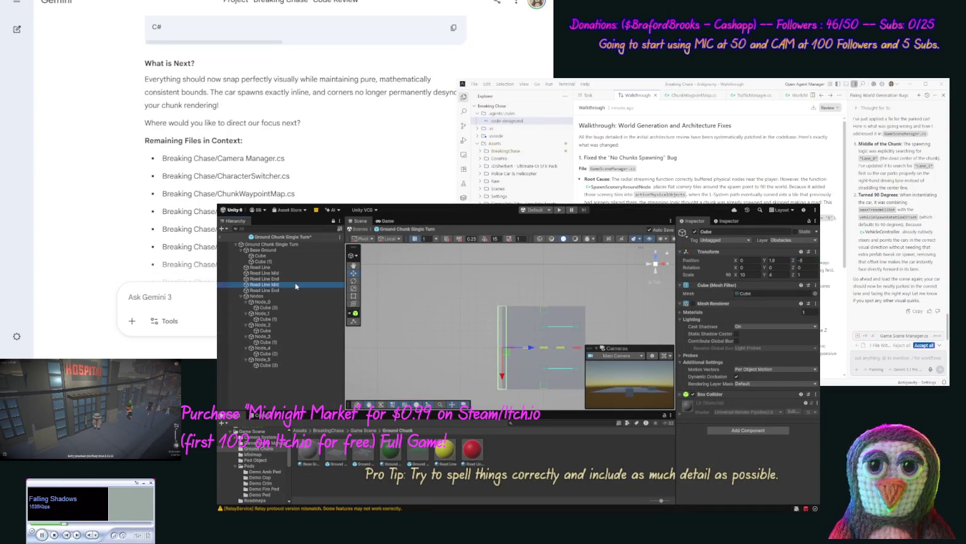
{"action": "left_click", "coordinate": [778, 268]}
{"action": "type", "text": "90"}
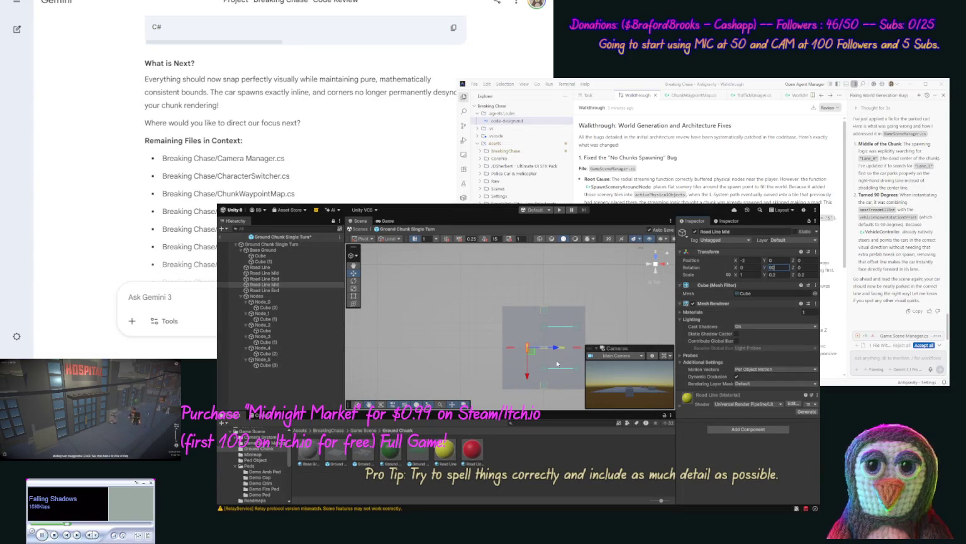
{"action": "left_click_drag", "start_coordinate": [557, 349], "coordinate": [568, 349]}
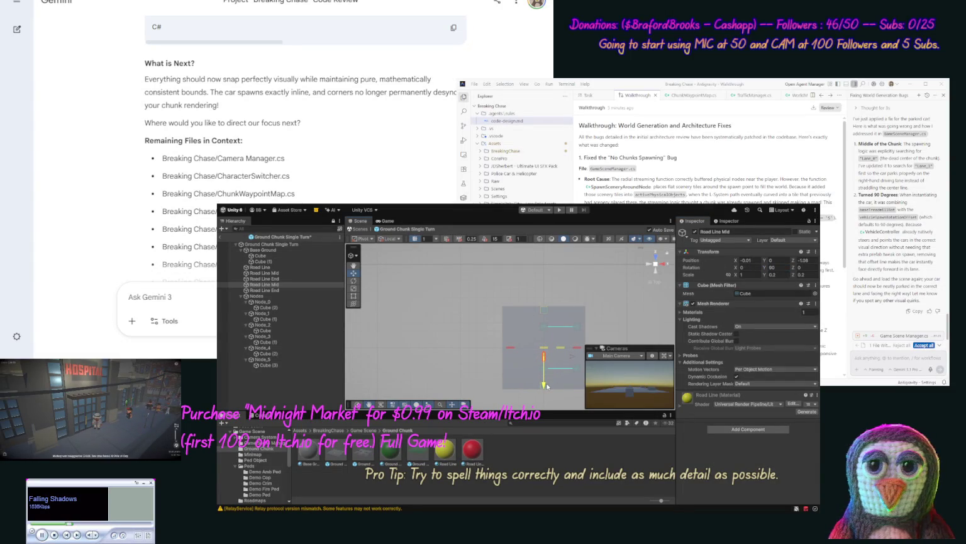
{"action": "left_click_drag", "start_coordinate": [548, 387], "coordinate": [547, 388]}
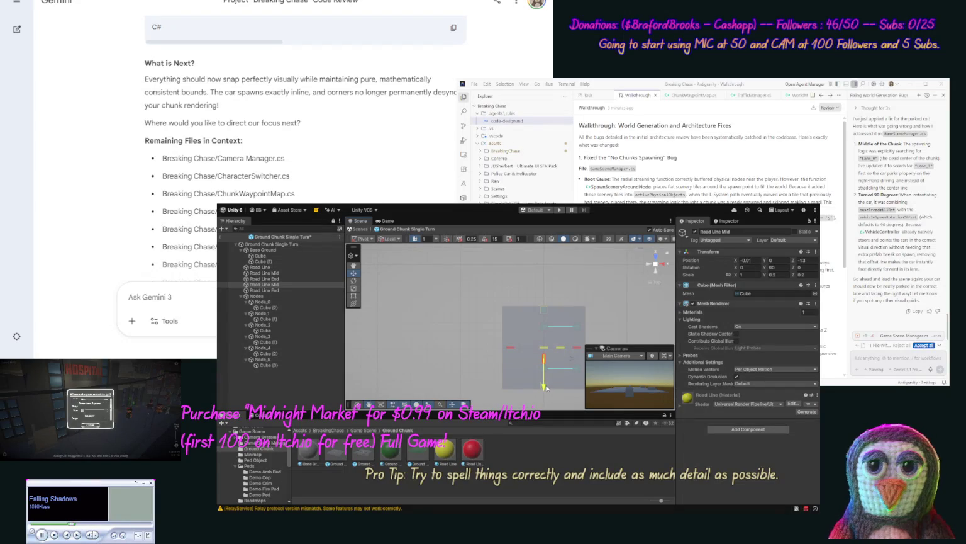
{"action": "key", "text": "ctrl+s"}
Rotate Road Line End 90° on Y and place it at X 0, Z -3.76
{"action": "left_click", "coordinate": [230, 290]}
{"action": "left_click_drag", "start_coordinate": [511, 322], "coordinate": [517, 351]}
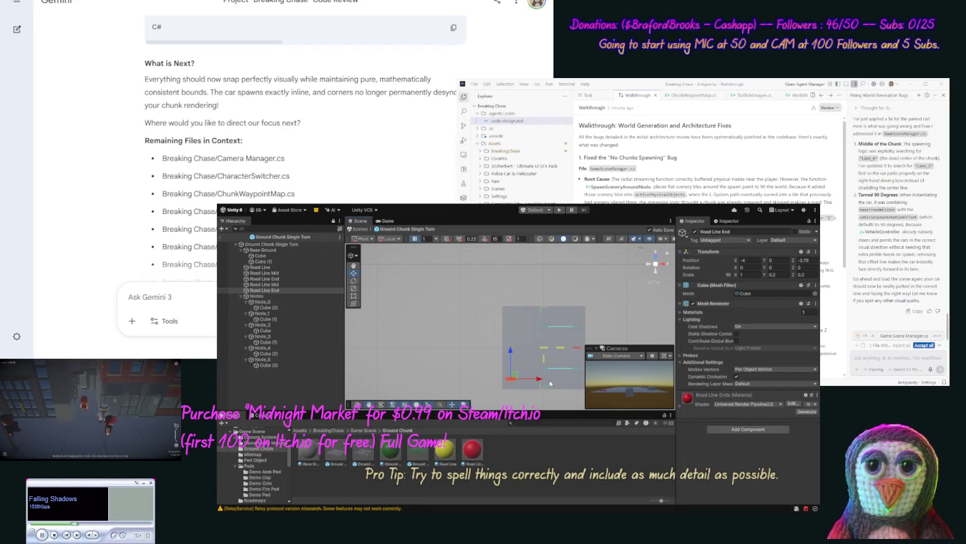
{"action": "left_click", "coordinate": [779, 267]}
{"action": "type", "text": "90"}
{"action": "left_click", "coordinate": [756, 259]}
{"action": "type", "text": "0"}
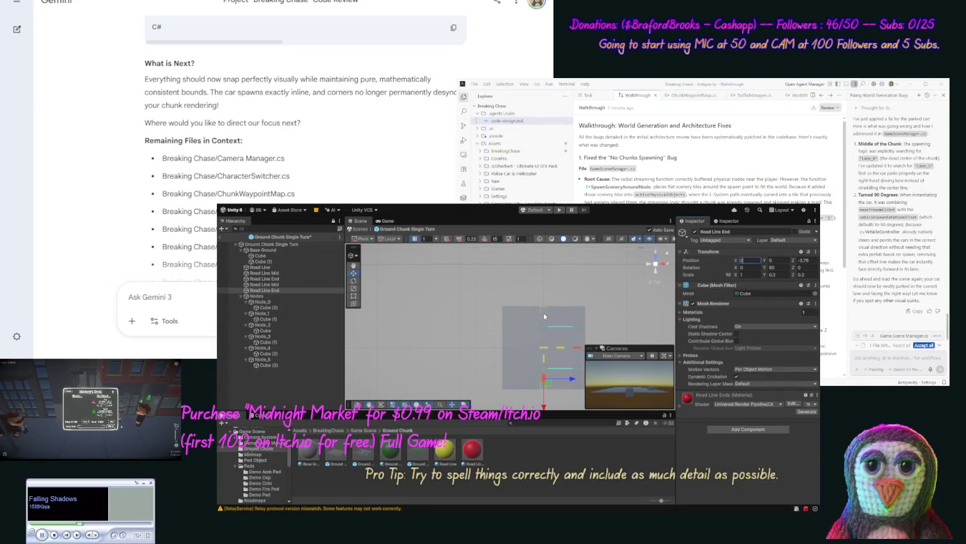
{"action": "left_click", "coordinate": [281, 310]}
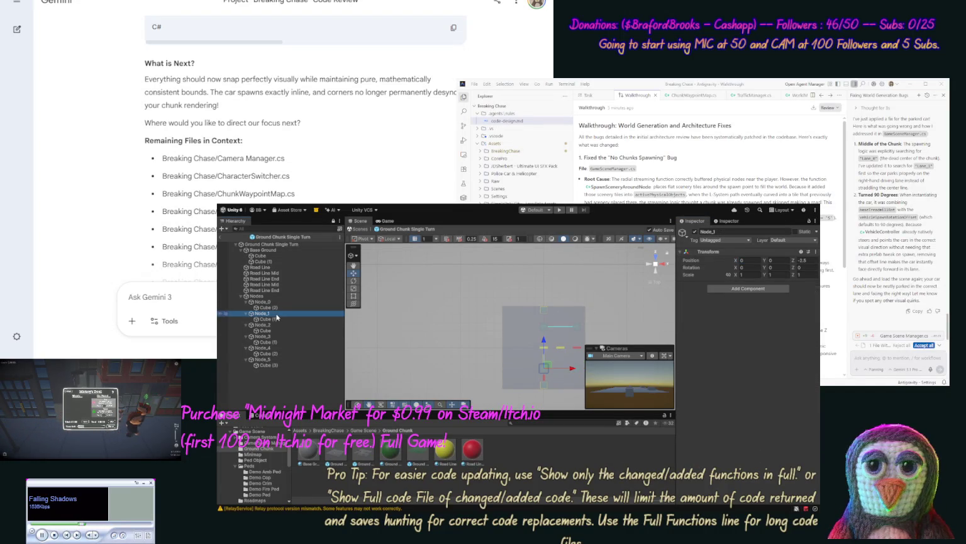
Drag Node_5 down to Z -4.53, then exit the Ground Chunk prefab to Game Scene
{"action": "left_click", "coordinate": [267, 331]}
{"action": "left_click", "coordinate": [271, 337]}
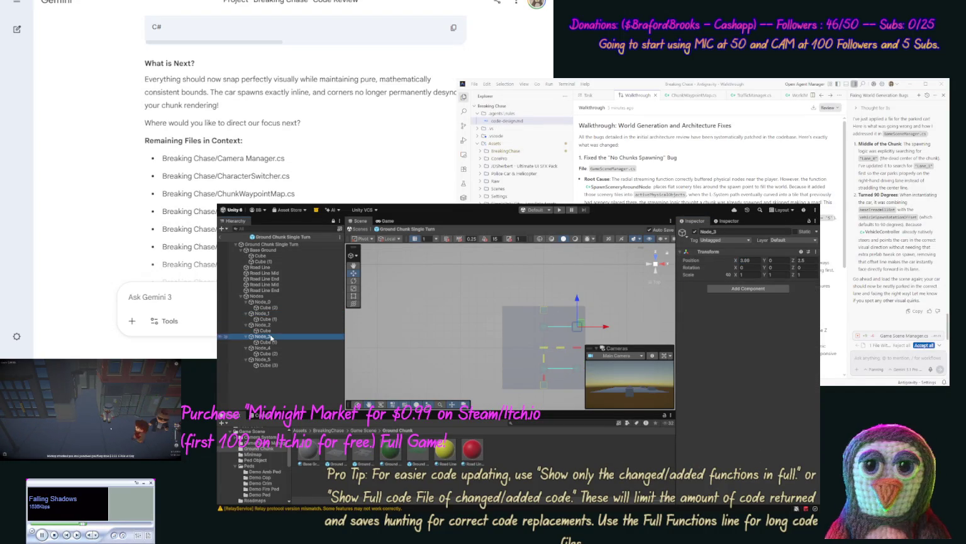
{"action": "left_click", "coordinate": [271, 348]}
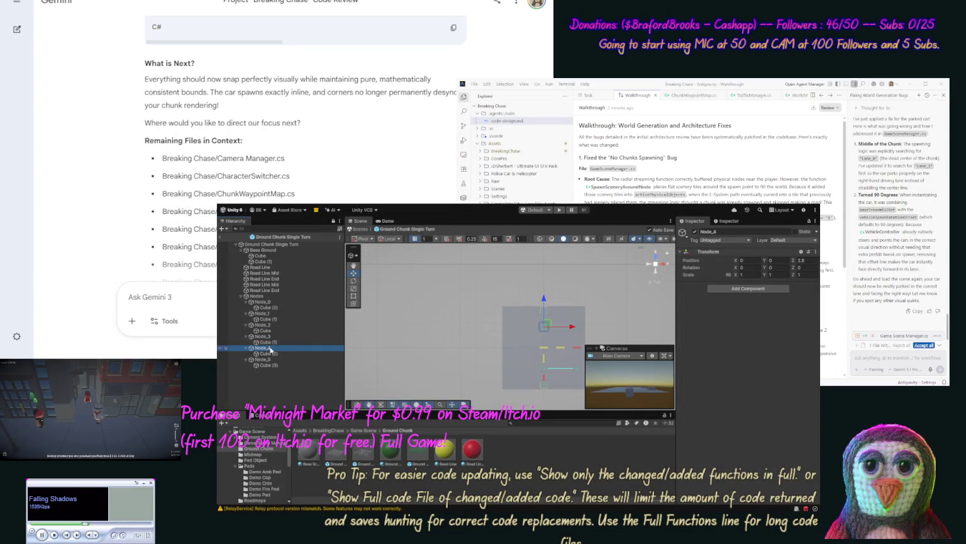
{"action": "left_click", "coordinate": [270, 359]}
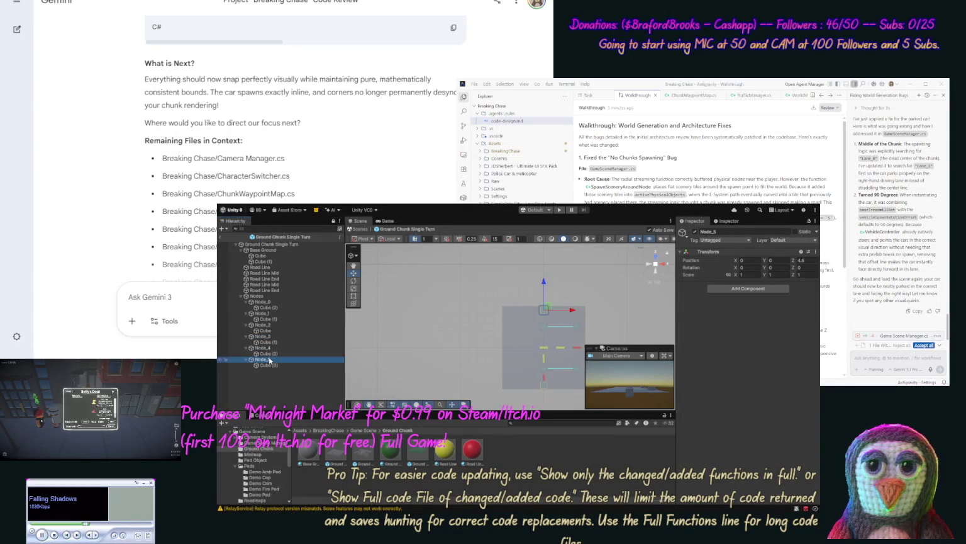
{"action": "left_click_drag", "start_coordinate": [544, 284], "coordinate": [542, 326]}
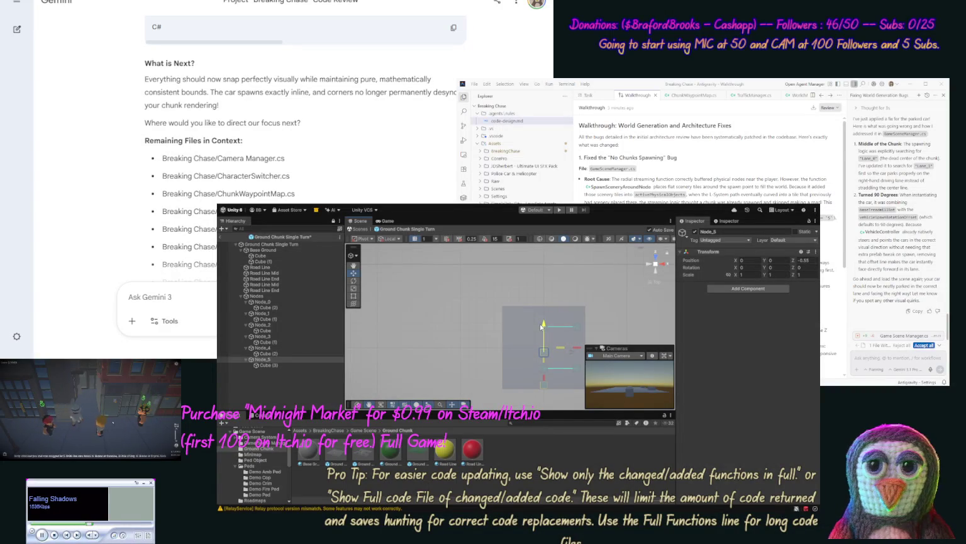
{"action": "mouse_move", "coordinate": [542, 328]}
{"action": "left_mouse_down"}
{"action": "mouse_move", "coordinate": [542, 372]}
{"action": "mouse_move", "coordinate": [542, 359]}
{"action": "left_mouse_up"}
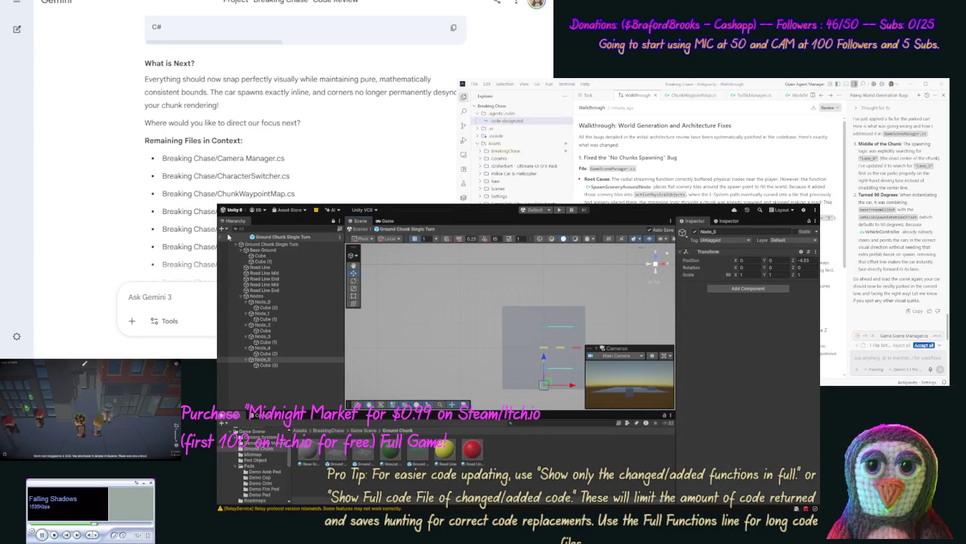
{"action": "left_click", "coordinate": [222, 241]}
{"action": "left_click", "coordinate": [222, 238]}
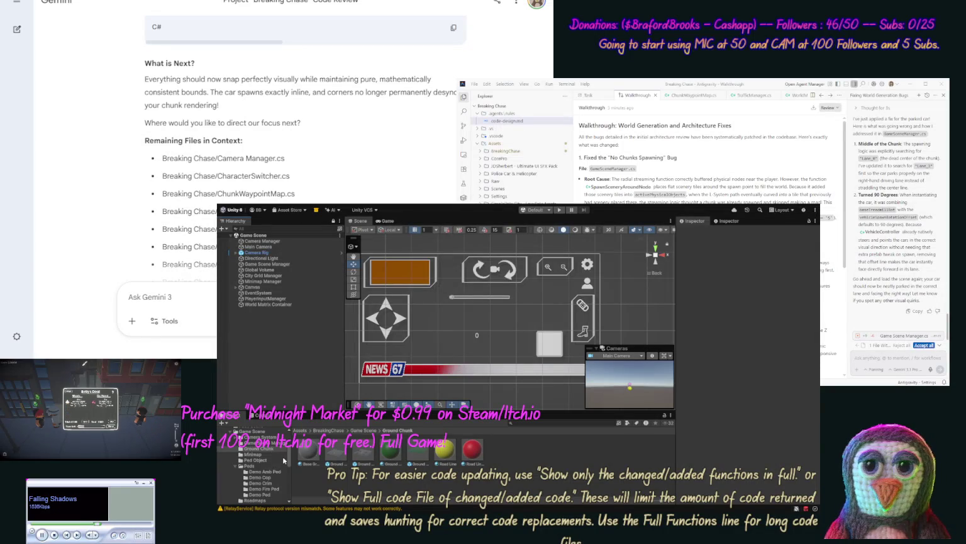
Browse to the Ground Chunk folder and select the Ground Chunk Single Right Turn prefab
{"action": "mouse_move", "coordinate": [289, 463]}
{"action": "left_mouse_down"}
{"action": "mouse_move", "coordinate": [290, 480]}
{"action": "mouse_move", "coordinate": [295, 451]}
{"action": "left_mouse_up"}
{"action": "scroll", "coordinate": [267, 483], "scroll_direction": "down", "scroll_amount": 5}
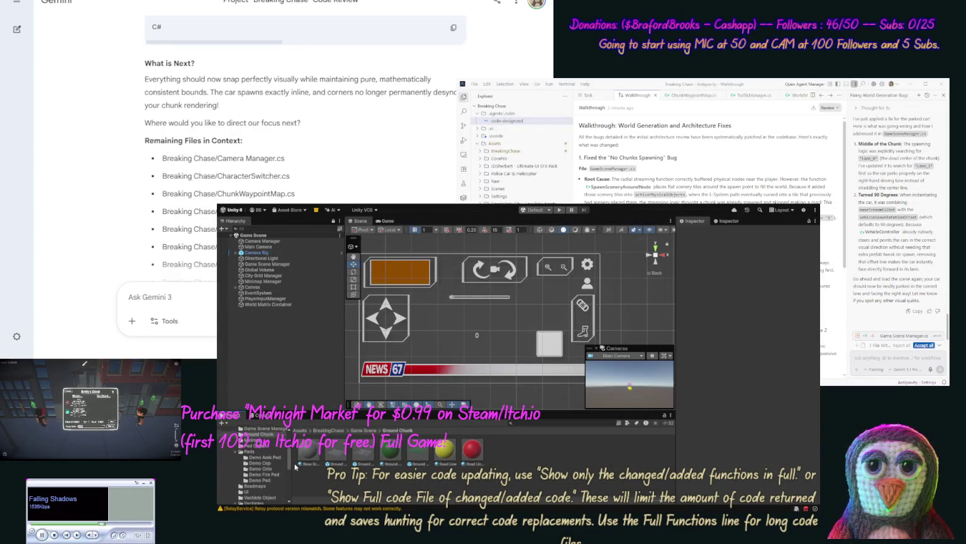
{"action": "left_click", "coordinate": [267, 483]}
{"action": "left_click", "coordinate": [302, 455]}
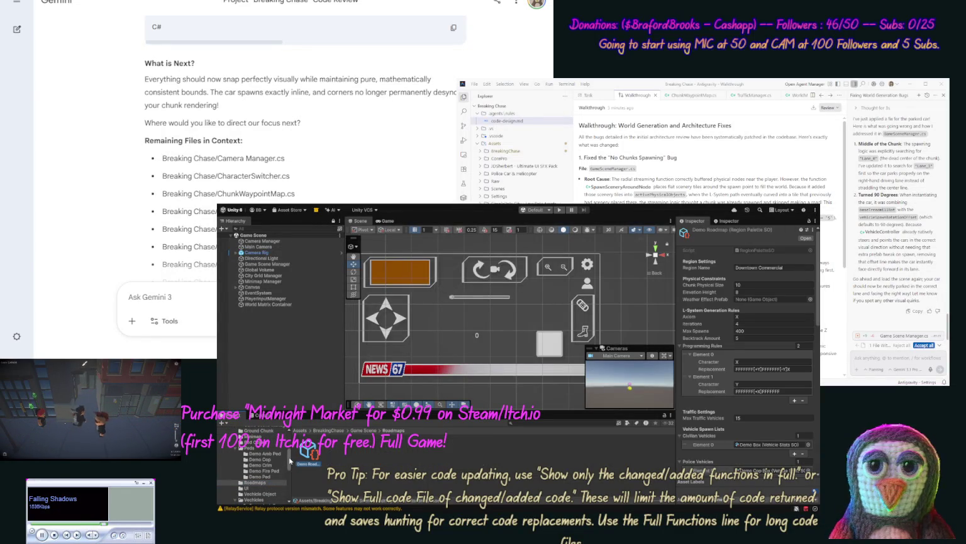
{"action": "left_click", "coordinate": [266, 432]}
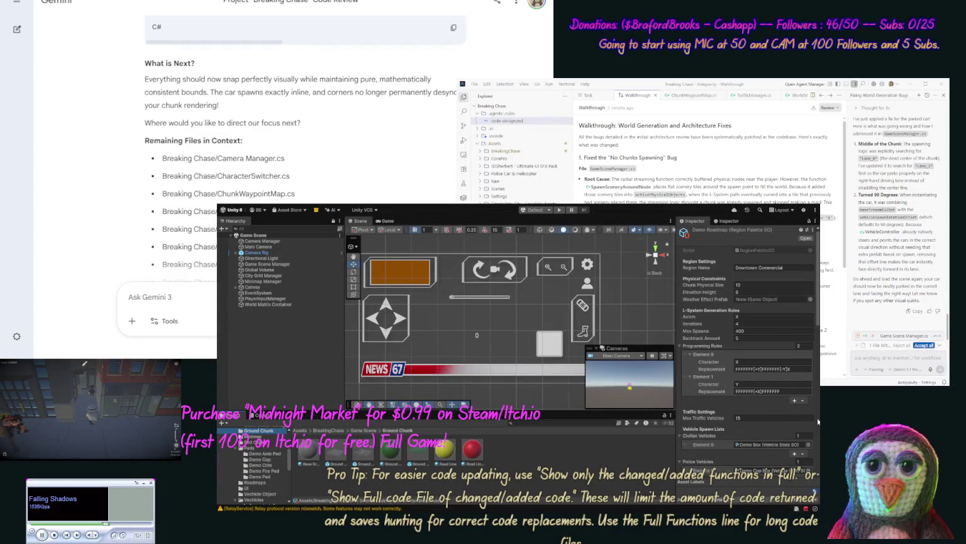
{"action": "scroll", "coordinate": [818, 422], "scroll_direction": "down", "scroll_amount": 3}
{"action": "left_click_drag", "start_coordinate": [819, 341], "coordinate": [819, 452]}
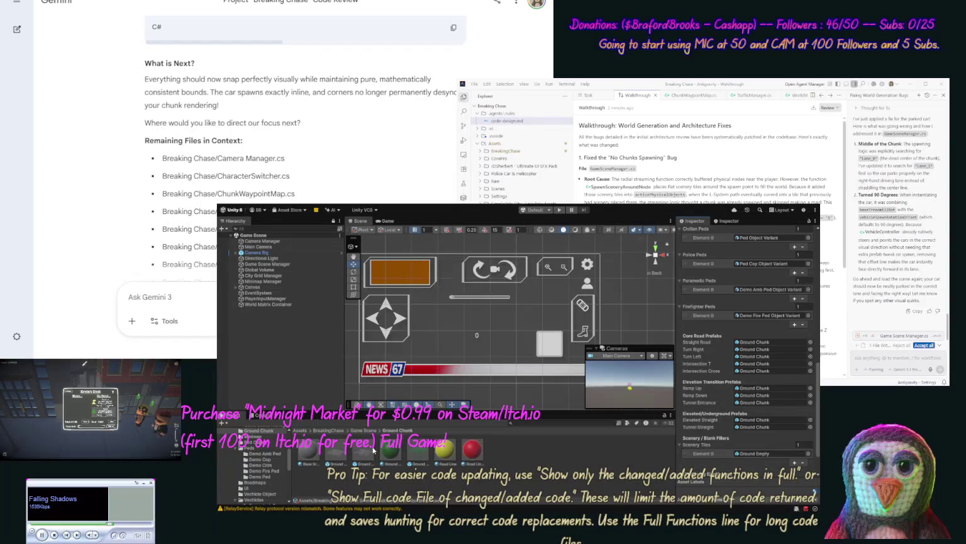
{"action": "left_click", "coordinate": [367, 463]}
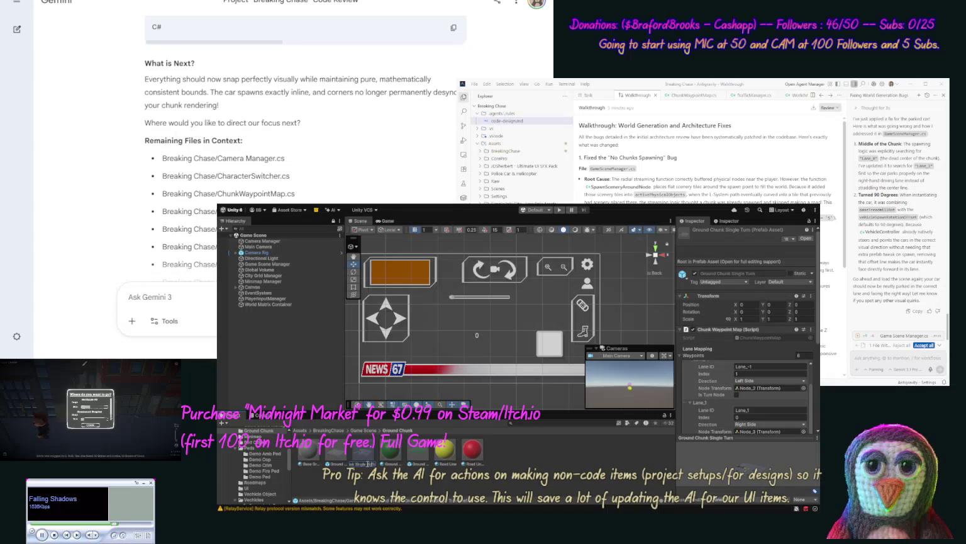
{"action": "left_click", "coordinate": [367, 465]}
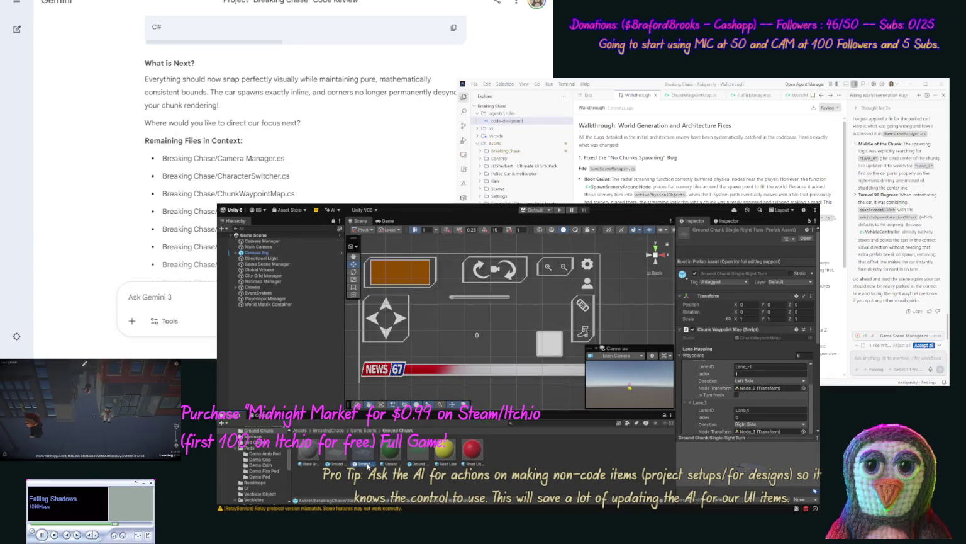
Duplicate the right-turn chunk prefab and set the copy's root Rotation Y to 180
{"action": "key", "text": "ctrl+d"}
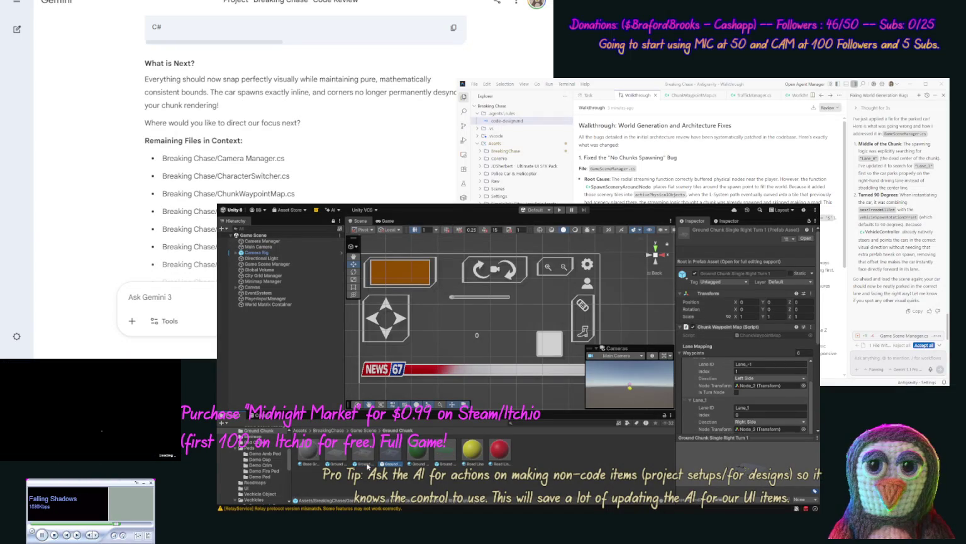
{"action": "double_click", "coordinate": [388, 454]}
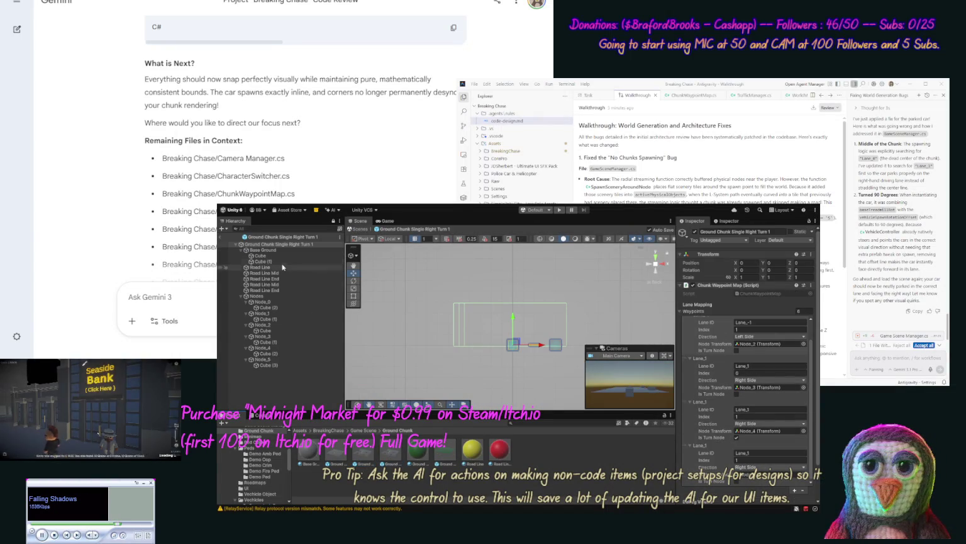
{"action": "left_click", "coordinate": [276, 250]}
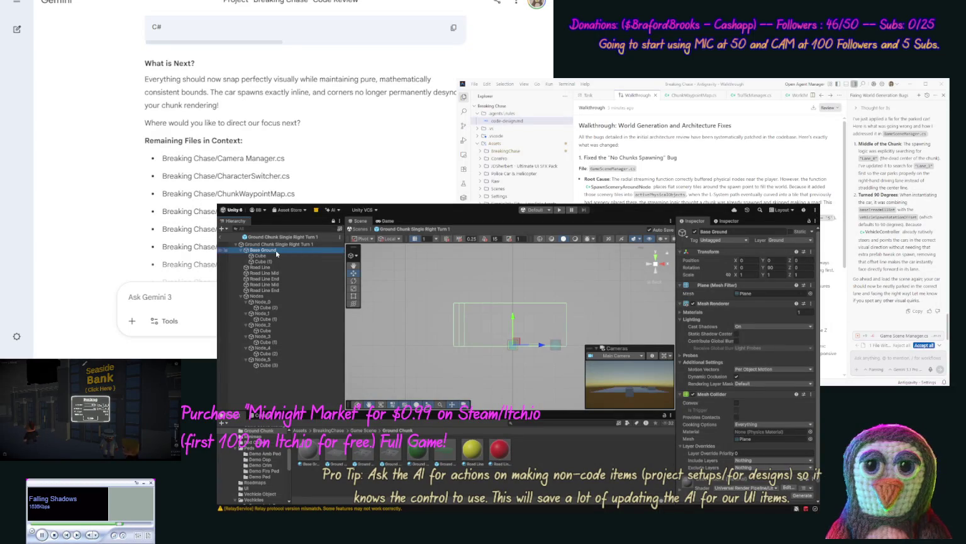
{"action": "left_click", "coordinate": [277, 244]}
{"action": "left_click", "coordinate": [778, 266]}
{"action": "type", "text": "180"}
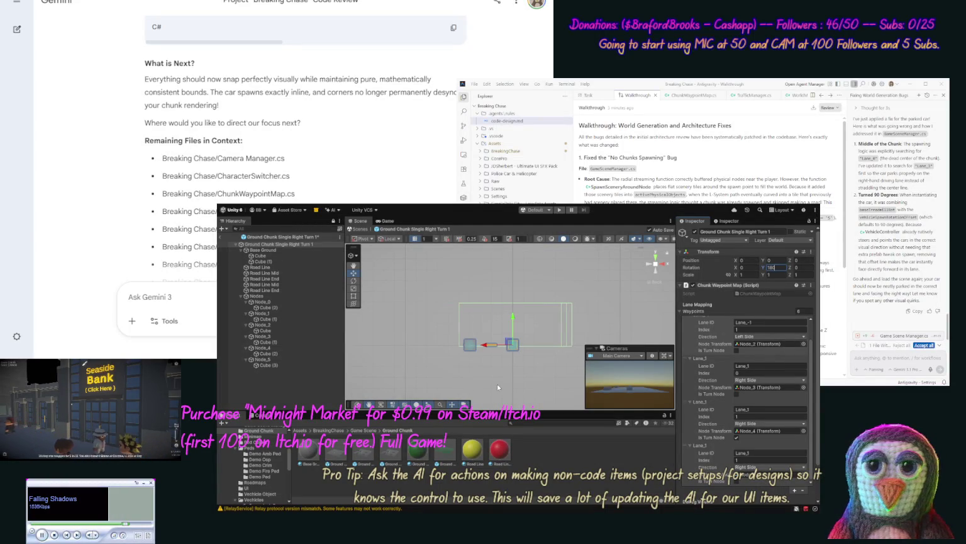
{"action": "left_click", "coordinate": [766, 267]}
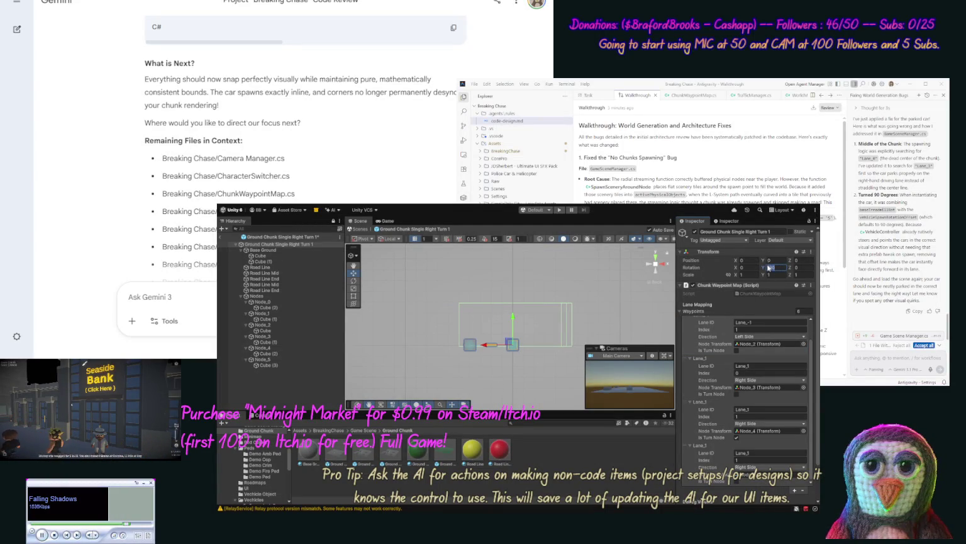
{"action": "left_click", "coordinate": [390, 452]}
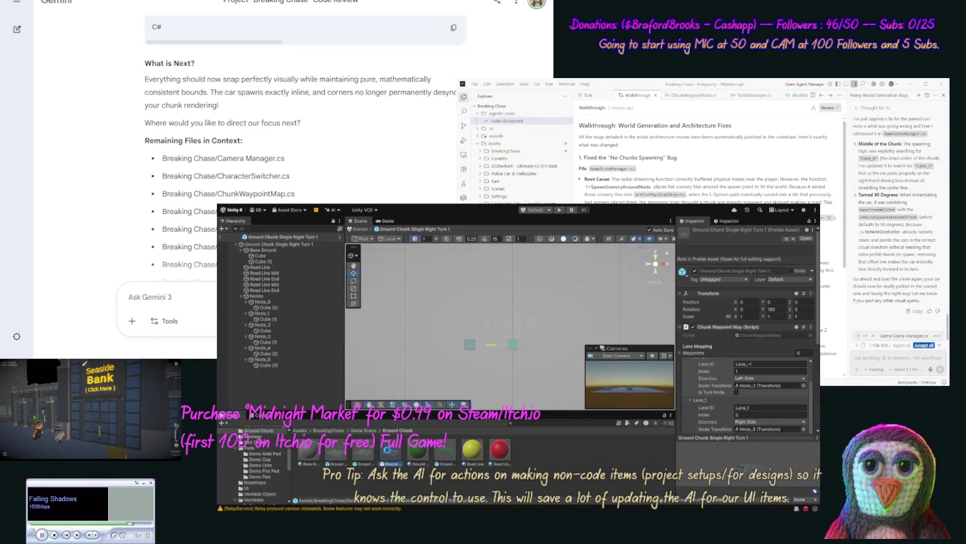
Rename the original prefab to Ground Chunk Single Turn and leave Prefab Mode
{"action": "double_click", "coordinate": [367, 453]}
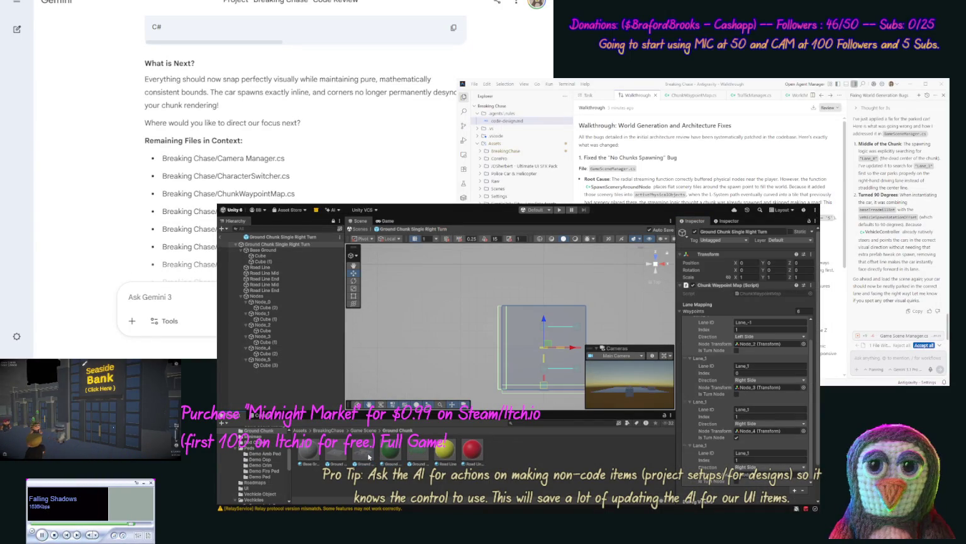
{"action": "left_click", "coordinate": [367, 463]}
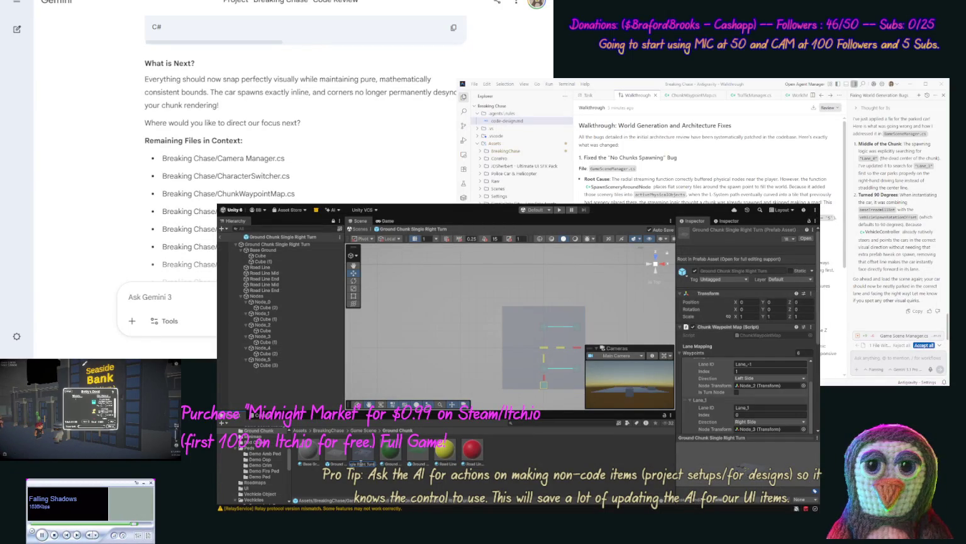
{"action": "key", "text": "BackSpace"}
{"action": "key", "text": "BackSpace"}
{"action": "key", "text": "BackSpace"}
{"action": "key", "text": "Return"}
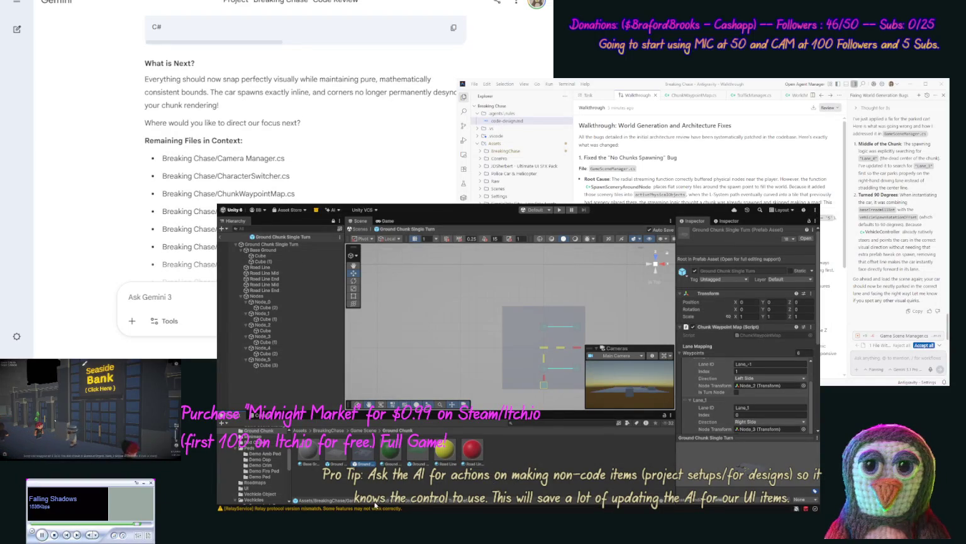
{"action": "left_click", "coordinate": [221, 237]}
{"action": "left_click", "coordinate": [255, 482]}
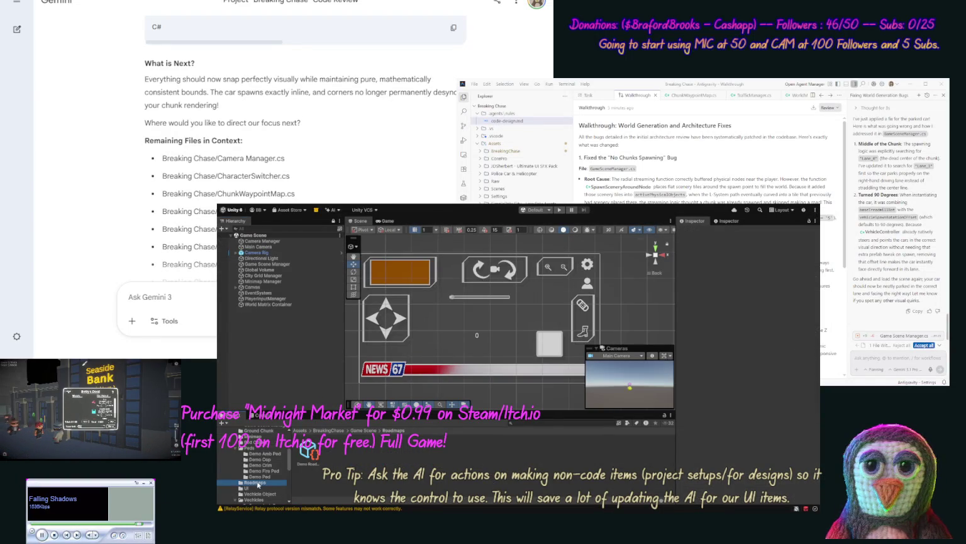
Ask the agent to reuse one turn chunk for left and right turns, rotating it during generation
{"action": "left_click", "coordinate": [308, 450]}
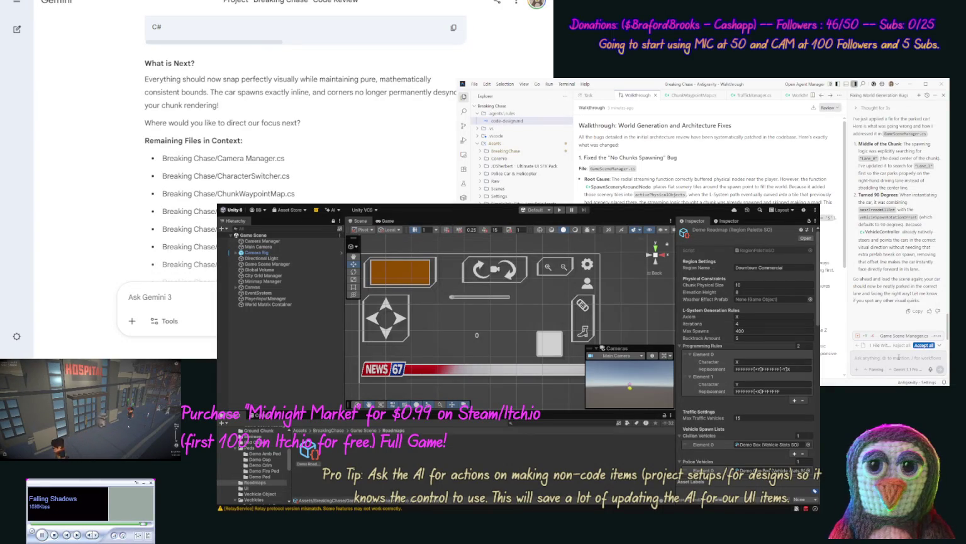
{"action": "type", "text": "soFor our regions s"}
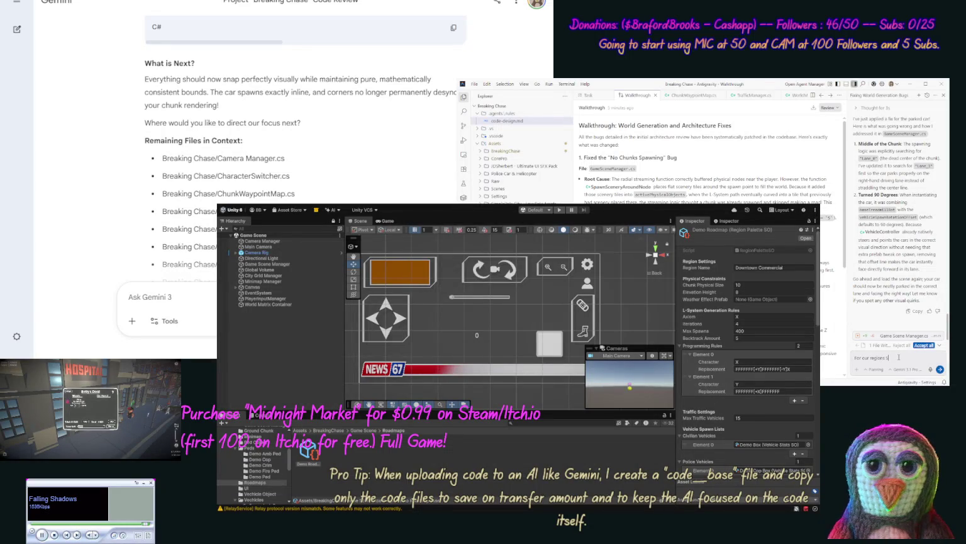
{"action": "type", "text": "riptab"}
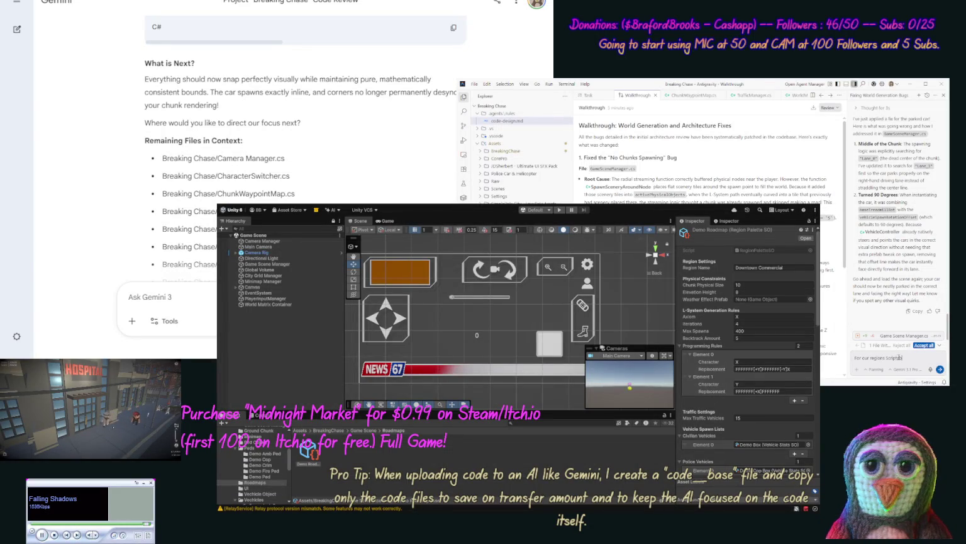
{"action": "type", "text": "le Objec"}
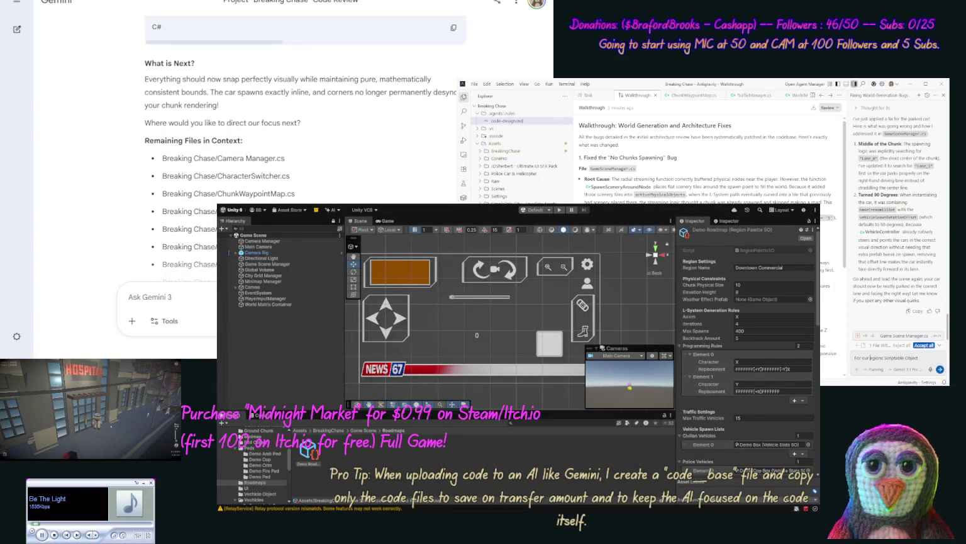
{"action": "type", "text": " t"}
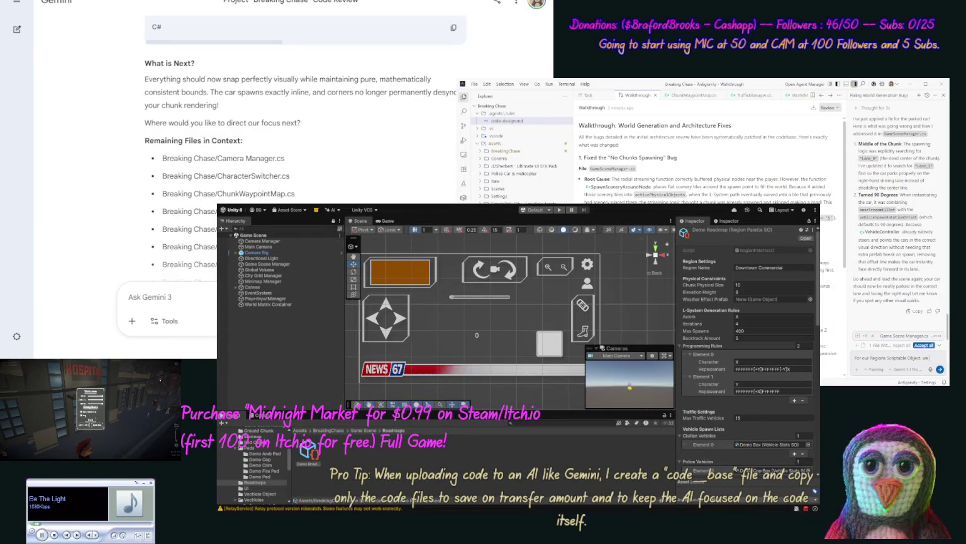
{"action": "type", "text": " want to use the same t"}
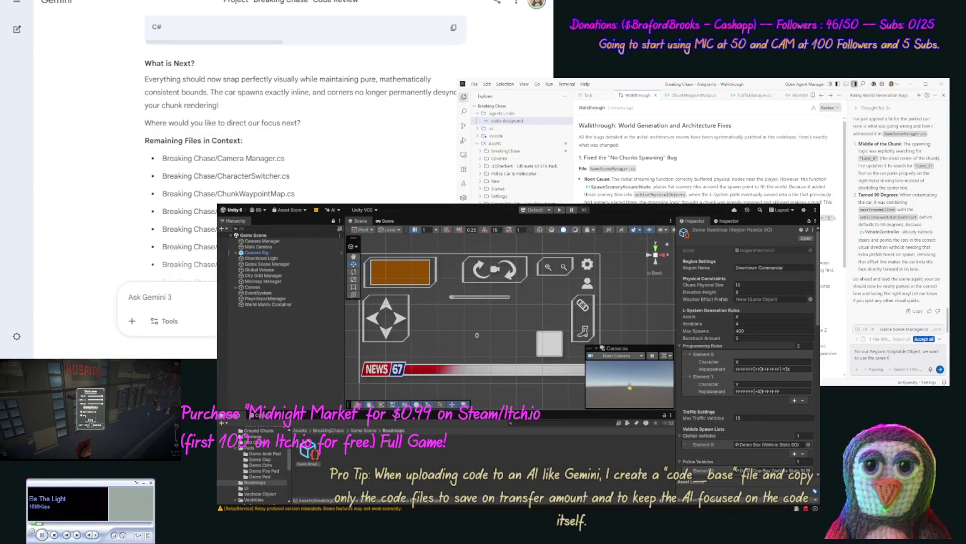
{"action": "type", "text": "urns for"}
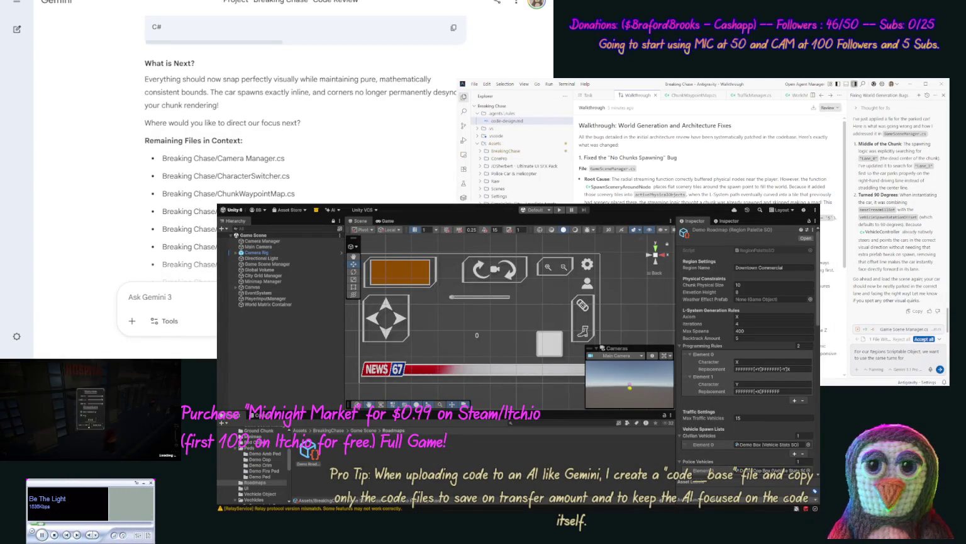
{"action": "type", "text": " rigft roa"}
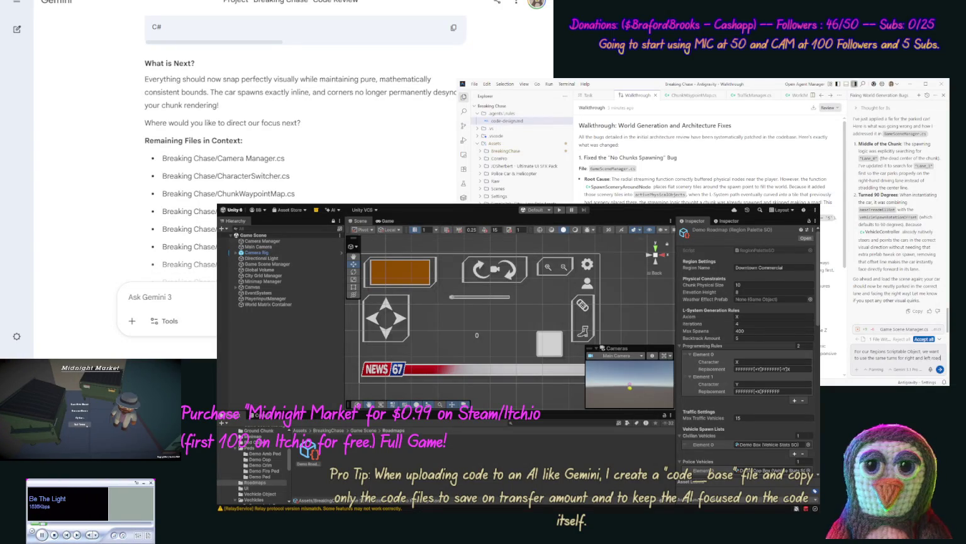
{"action": "type", "text": "d"}
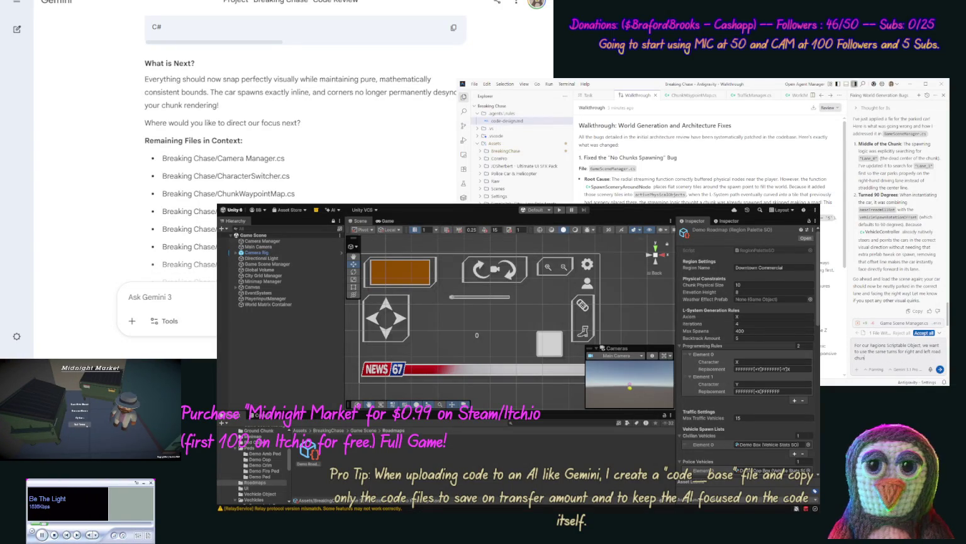
{"action": "type", "text": ". a"}
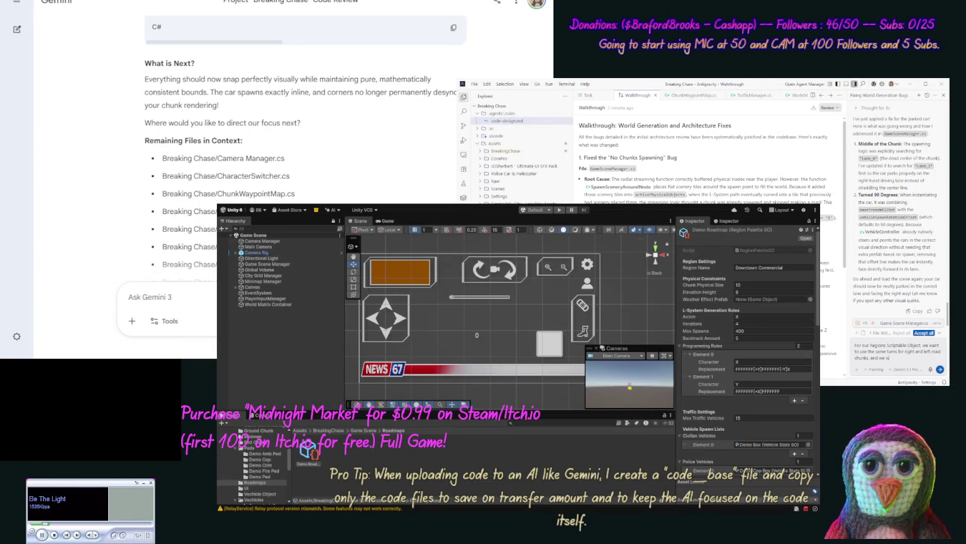
{"action": "type", "text": " ne"}
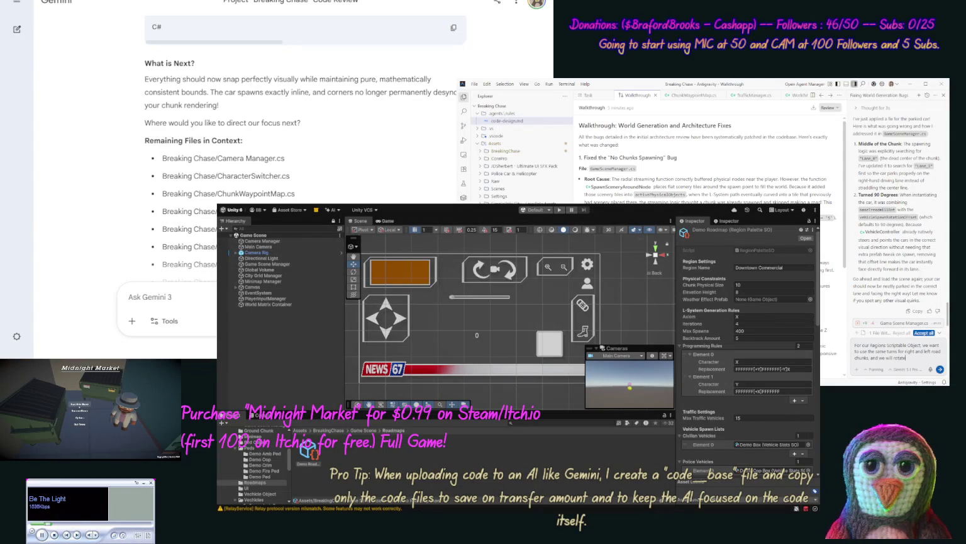
{"action": "type", "text": " them when gene"}
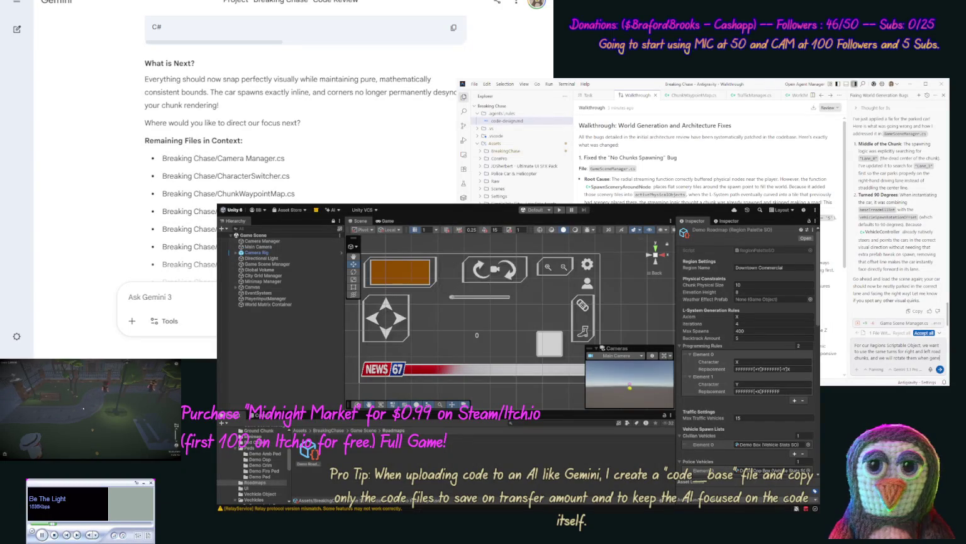
{"action": "type", "text": "ra"}
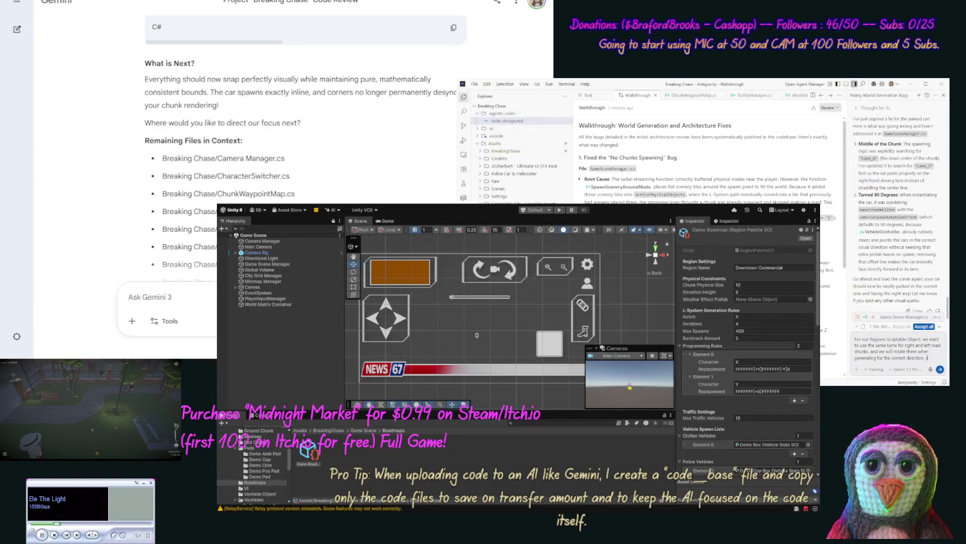
{"action": "type", "text": "te our"}
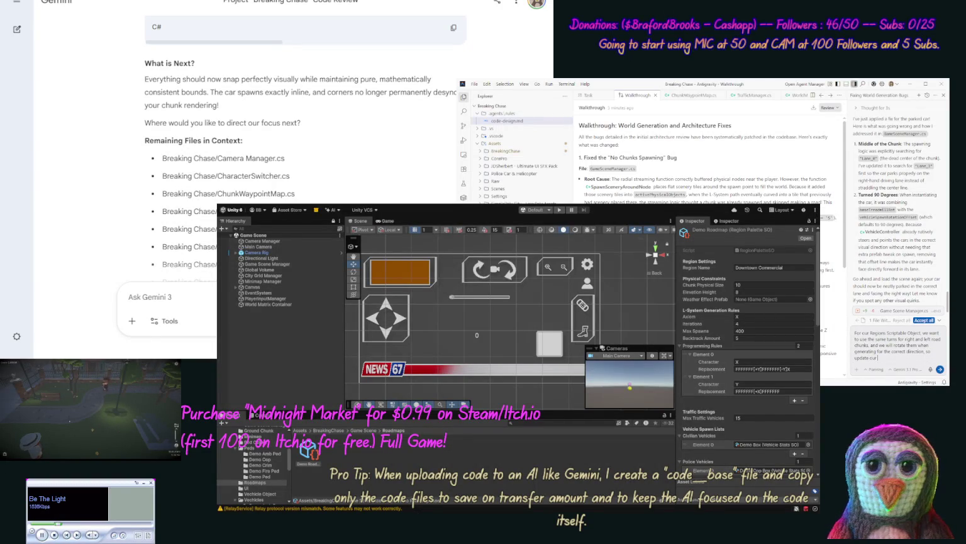
{"action": "type", "text": " this."}
{"action": "key", "text": "Return"}
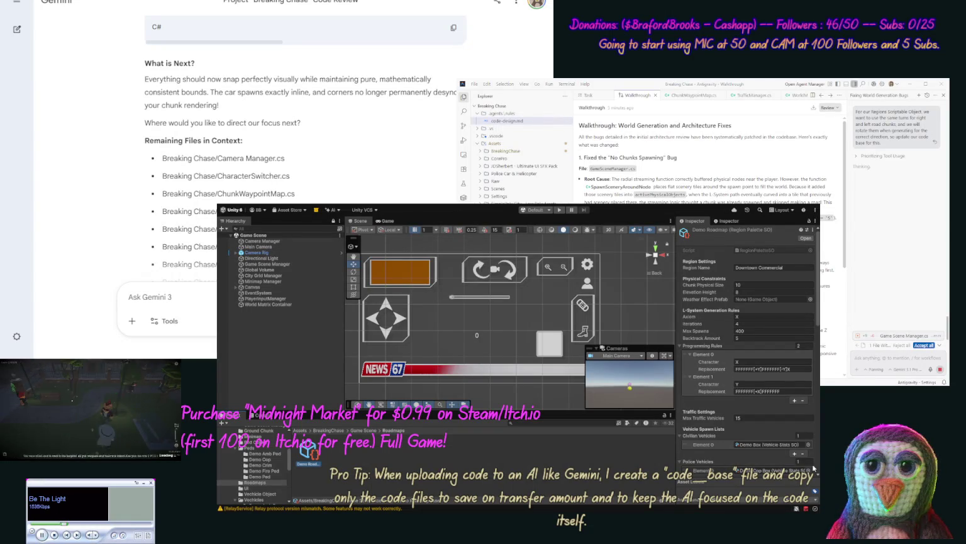
{"action": "scroll", "coordinate": [811, 467], "scroll_direction": "down", "scroll_amount": 3}
{"action": "scroll", "coordinate": [812, 467], "scroll_direction": "down", "scroll_amount": 10}
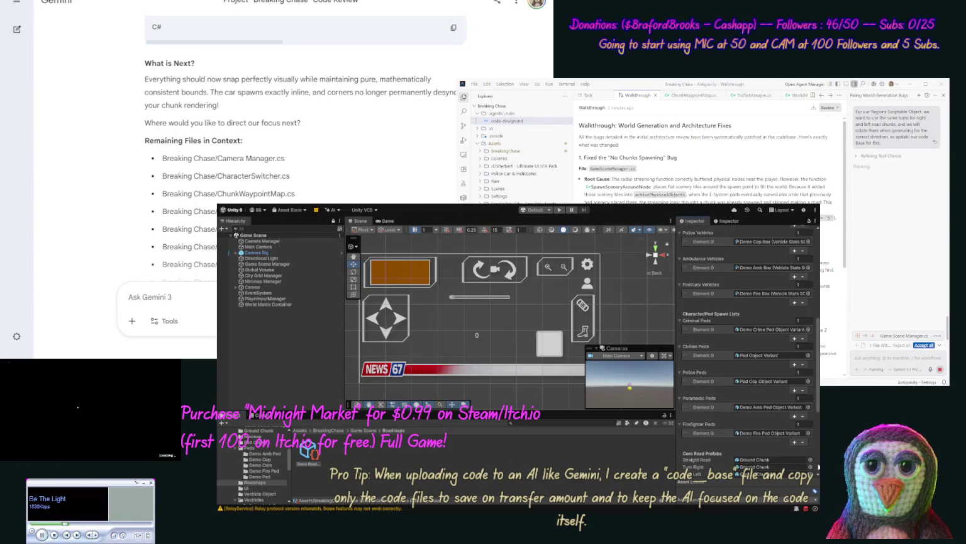
{"action": "scroll", "coordinate": [812, 466], "scroll_direction": "down", "scroll_amount": 3}
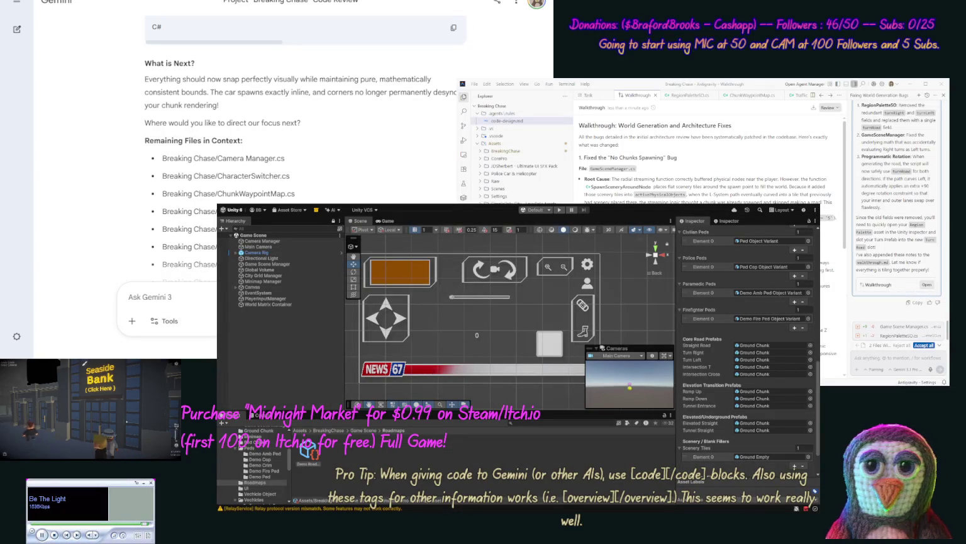
{"action": "left_click", "coordinate": [924, 345]}
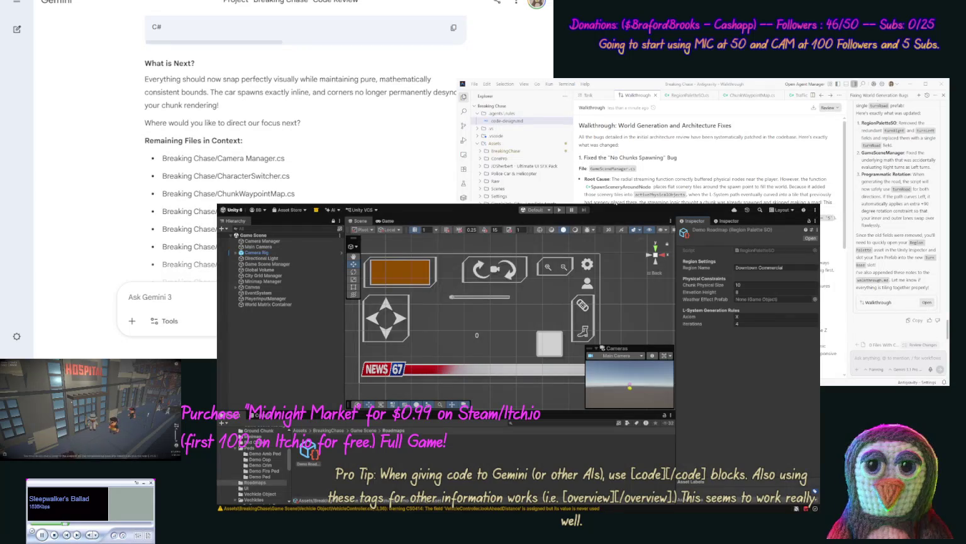
{"action": "scroll", "coordinate": [748, 327], "scroll_direction": "down", "scroll_amount": 2}
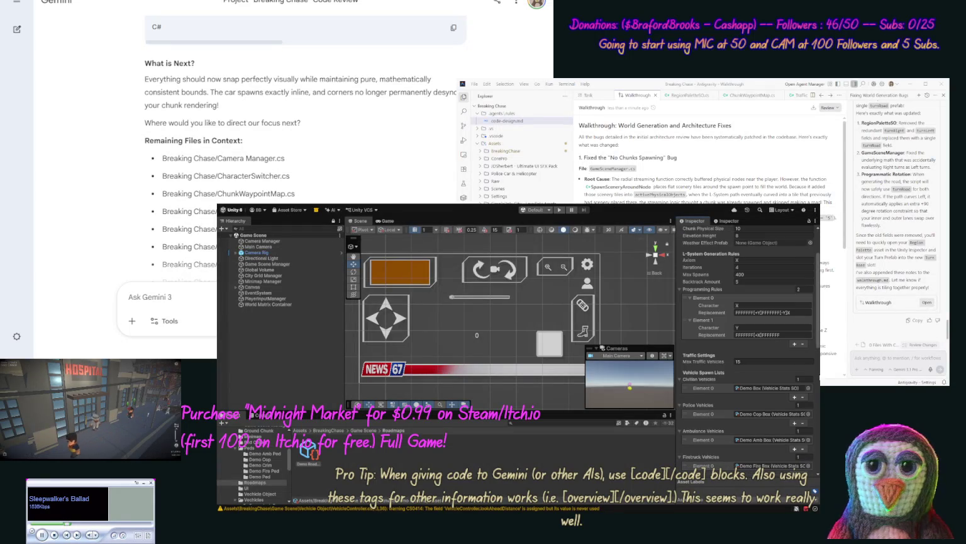
{"action": "scroll", "coordinate": [749, 327], "scroll_direction": "down", "scroll_amount": 2}
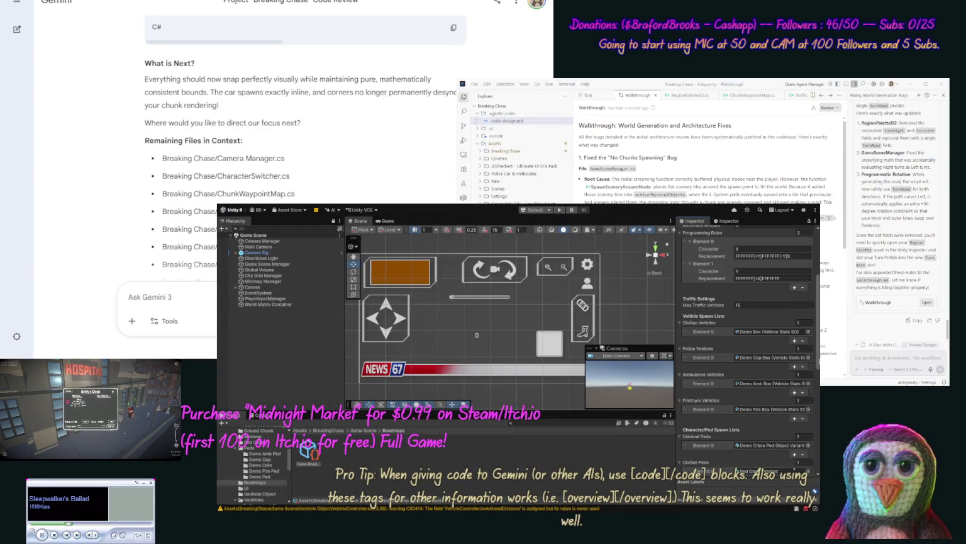
{"action": "scroll", "coordinate": [749, 328], "scroll_direction": "down", "scroll_amount": 2}
{"action": "scroll", "coordinate": [748, 346], "scroll_direction": "down", "scroll_amount": 7}
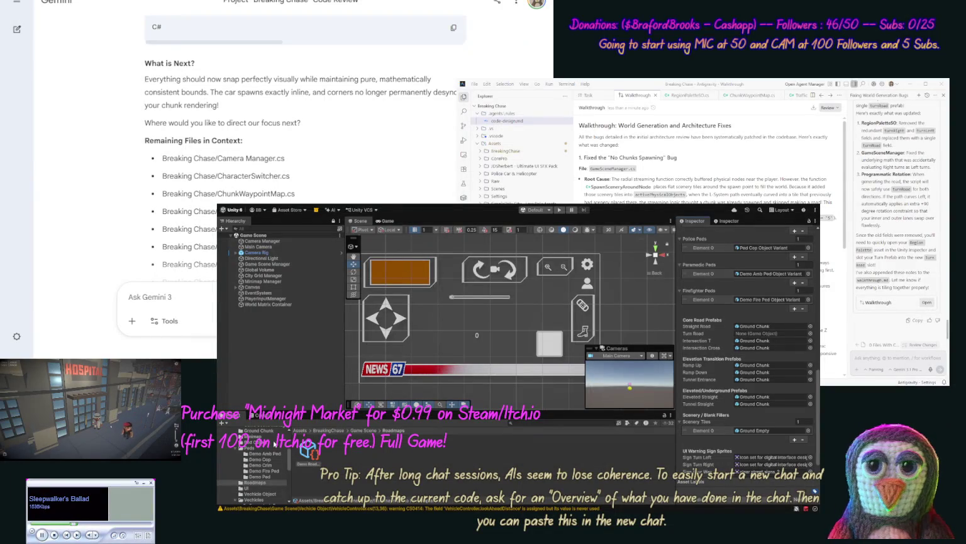
{"action": "left_click", "coordinate": [259, 430]}
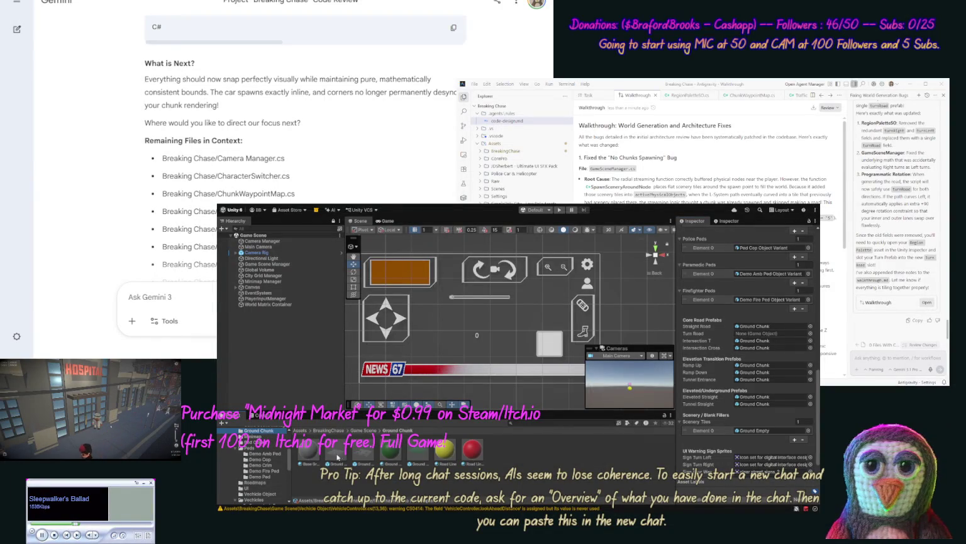
Drag Ground Chunk Single Turn into the Demo Roadmap's Turn Road field and select that prefab
{"action": "left_click_drag", "start_coordinate": [337, 457], "coordinate": [744, 339]}
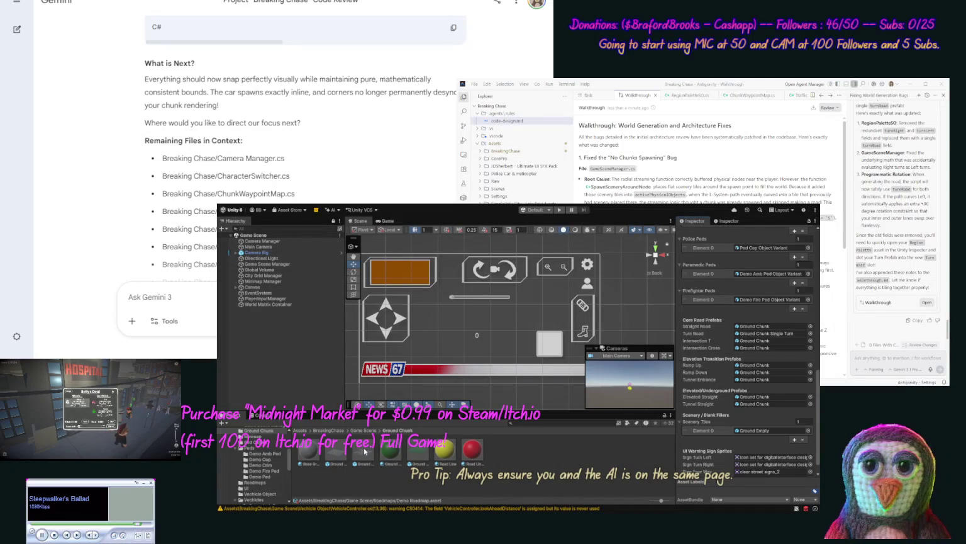
{"action": "left_click", "coordinate": [364, 452]}
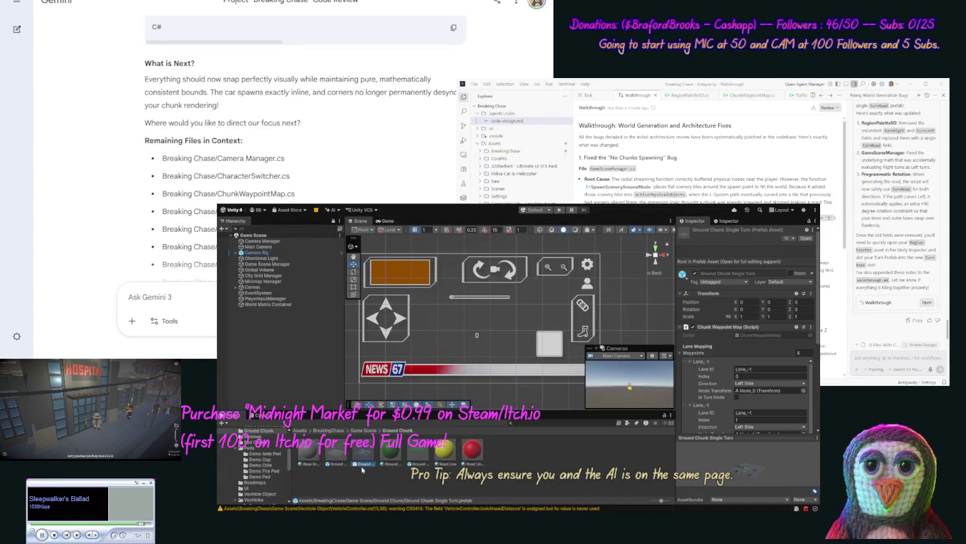
Duplicate the Single Turn prefab and rename the copy Ground Chunk T
{"action": "key", "text": "ctrl+d"}
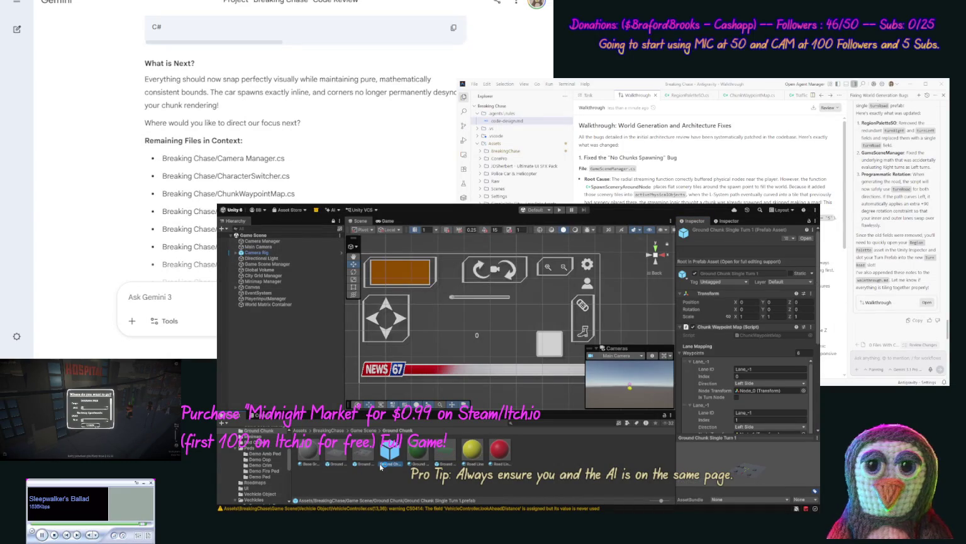
{"action": "left_click", "coordinate": [387, 465]}
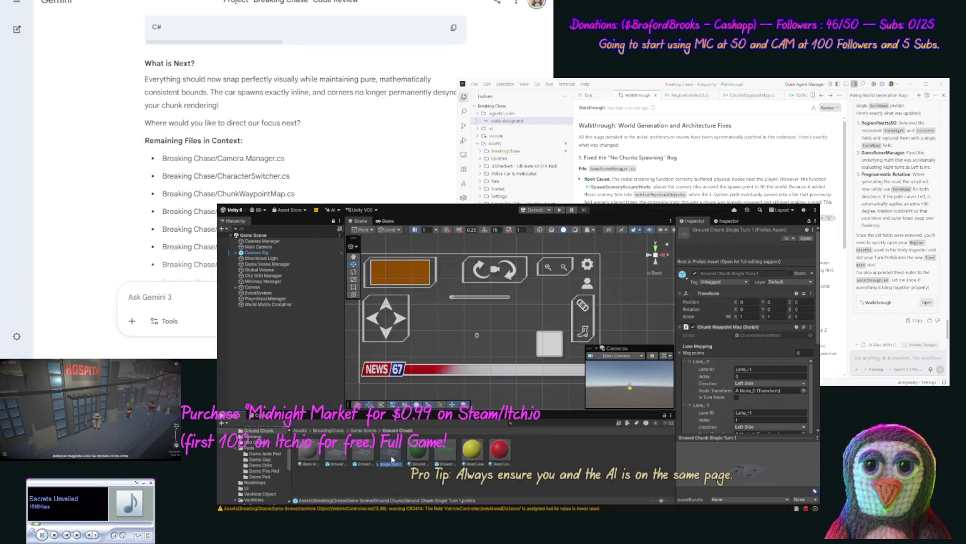
{"action": "key", "text": "End"}
{"action": "key", "text": "Return"}
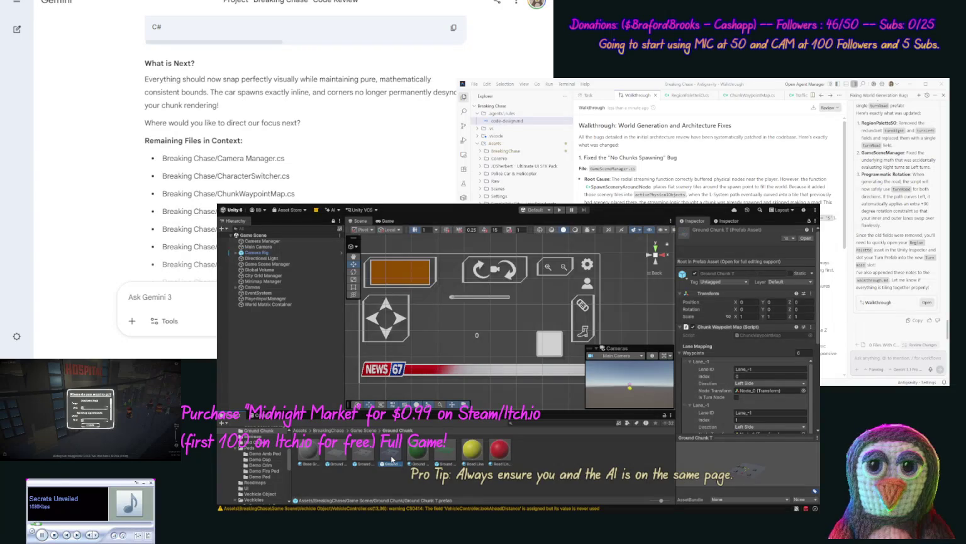
In Ground Chunk T, duplicate Road Line Mid and End, moving the copies to Z 1.48 and 4.07
{"action": "double_click", "coordinate": [391, 452]}
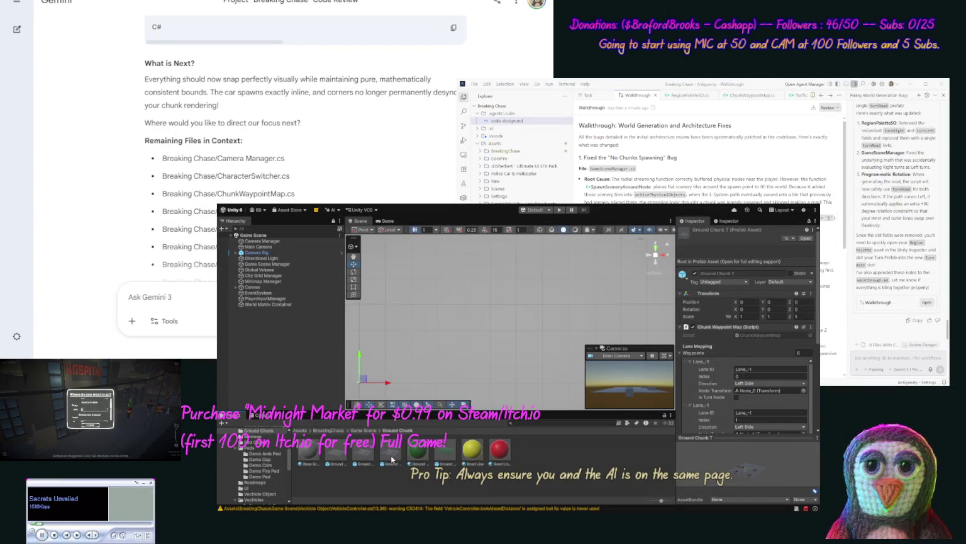
{"action": "left_click", "coordinate": [655, 255]}
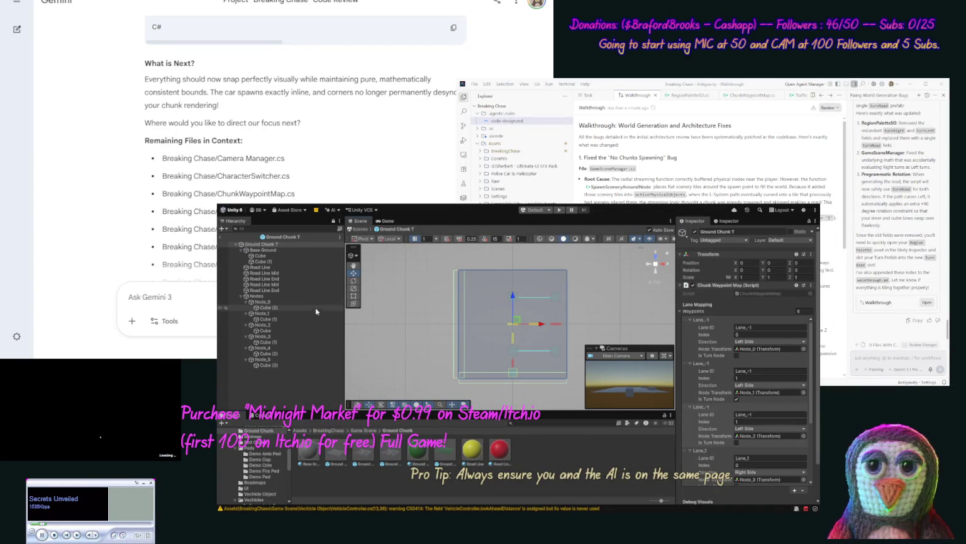
{"action": "left_click", "coordinate": [288, 285]}
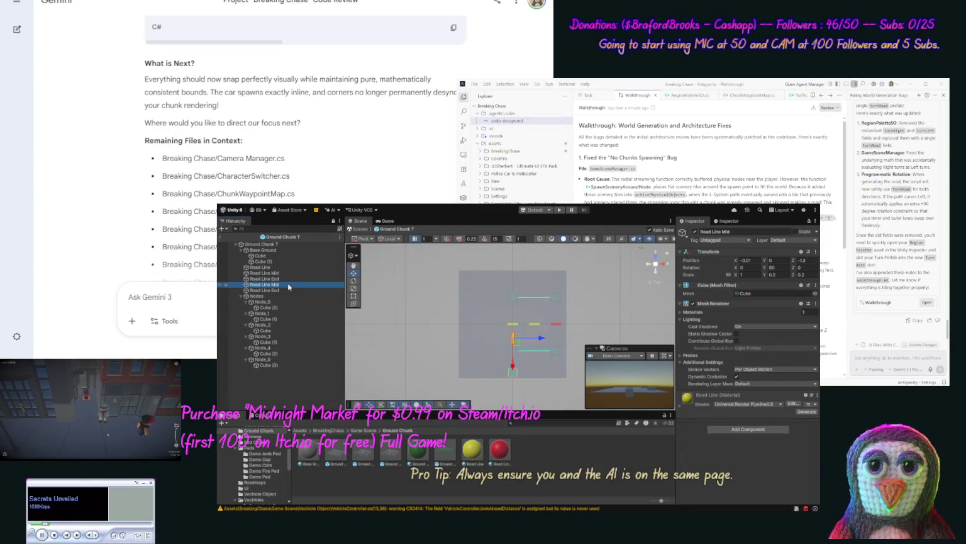
{"action": "key", "text": "ctrl+d"}
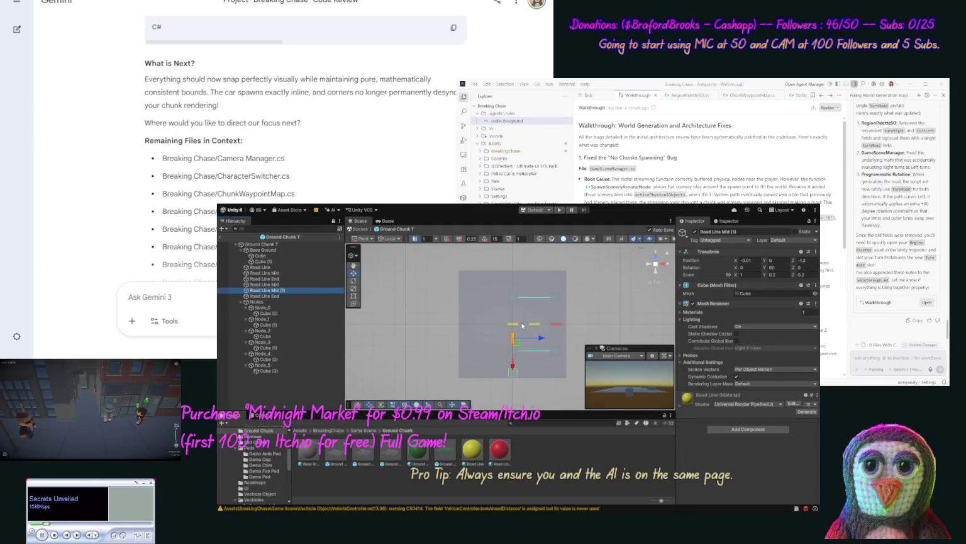
{"action": "left_click_drag", "start_coordinate": [514, 365], "coordinate": [517, 340]}
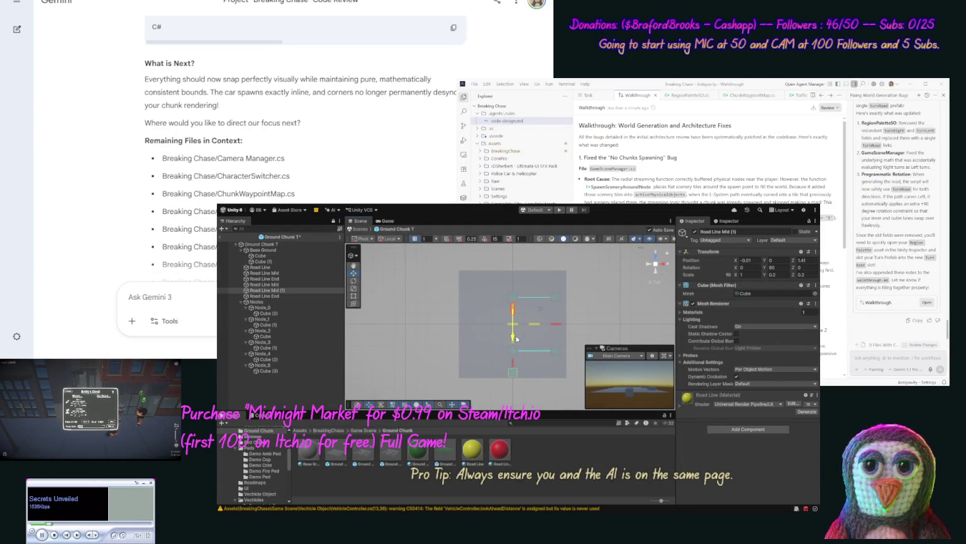
{"action": "left_click", "coordinate": [297, 296]}
{"action": "key", "text": "ctrl+d"}
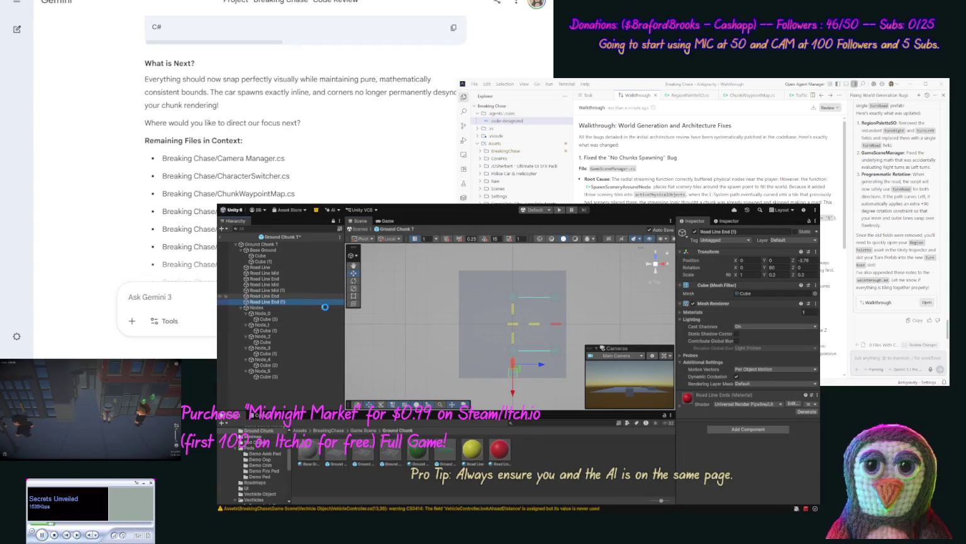
{"action": "left_click_drag", "start_coordinate": [513, 377], "coordinate": [512, 311]}
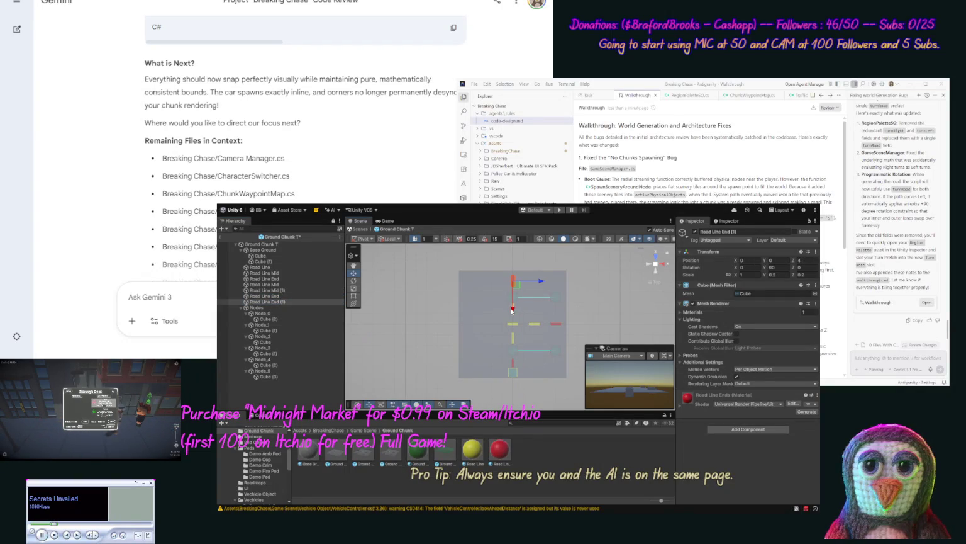
Move Node_2's cube forward to Z 9.06 and exit the prefab
{"action": "left_click", "coordinate": [297, 330]}
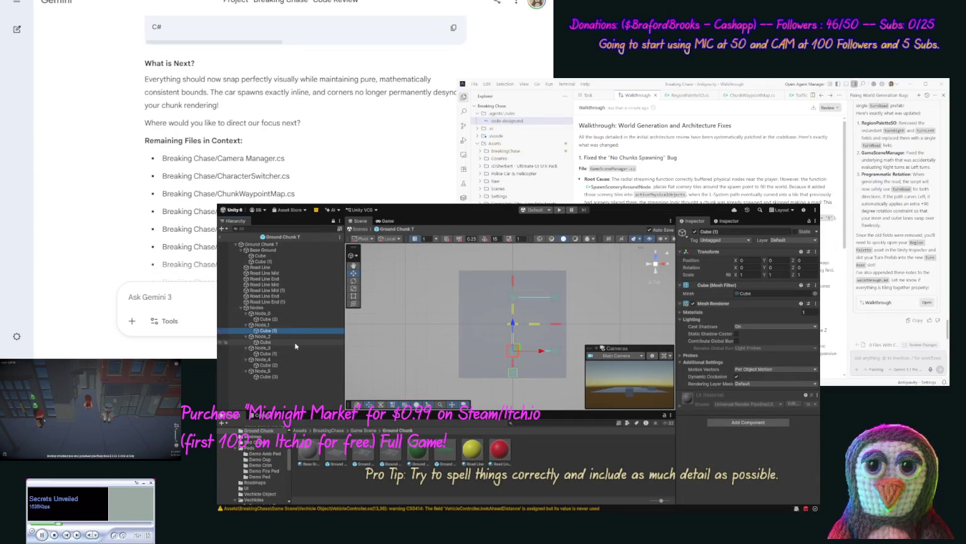
{"action": "left_click", "coordinate": [295, 343]}
{"action": "left_click_drag", "start_coordinate": [513, 346], "coordinate": [520, 247]}
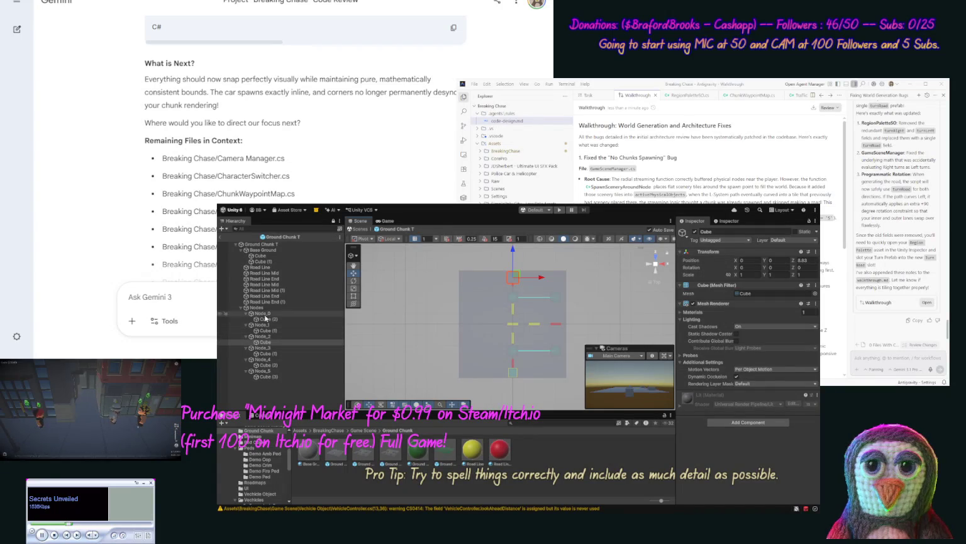
{"action": "left_click", "coordinate": [220, 237]}
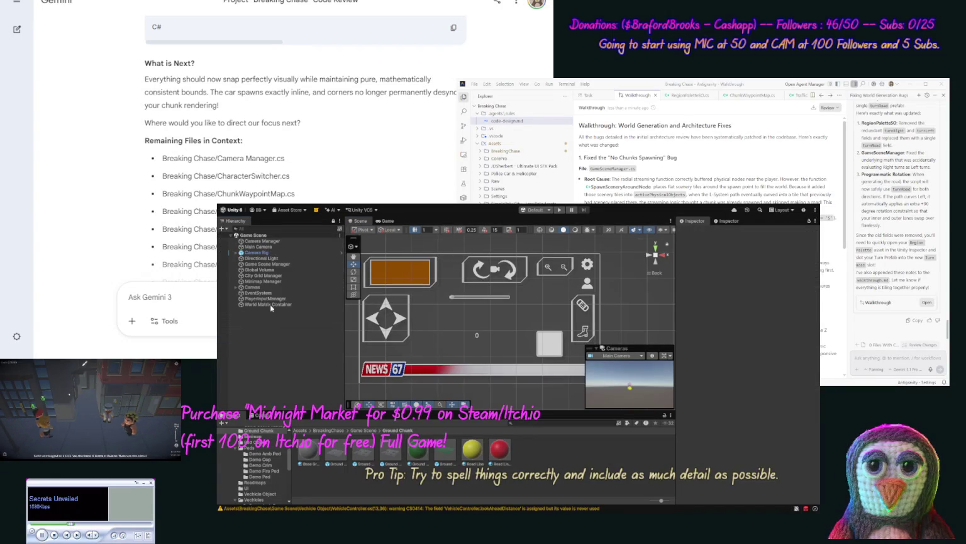
Select the Demo Roadmap asset in the Roadmaps folder to show its palette settings
{"action": "left_click", "coordinate": [272, 264]}
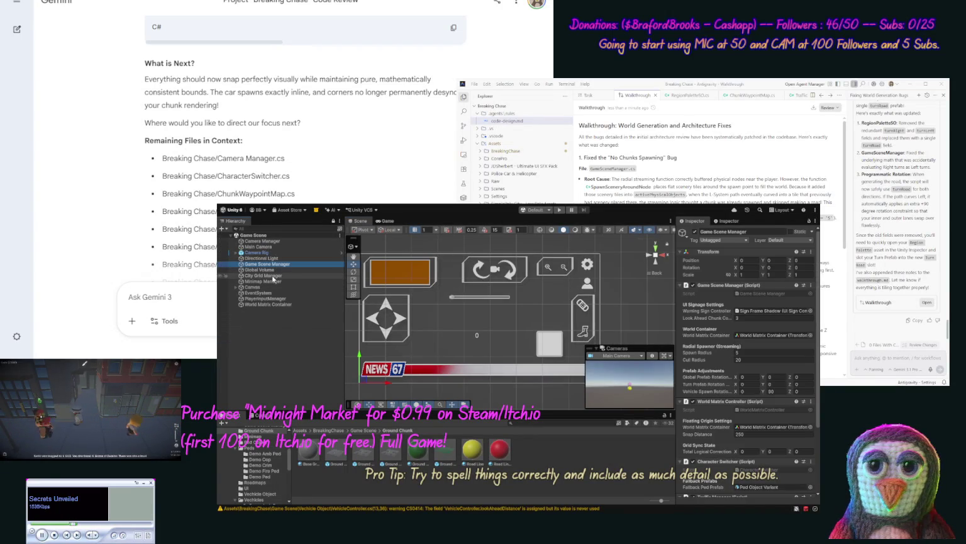
{"action": "left_click", "coordinate": [270, 276]}
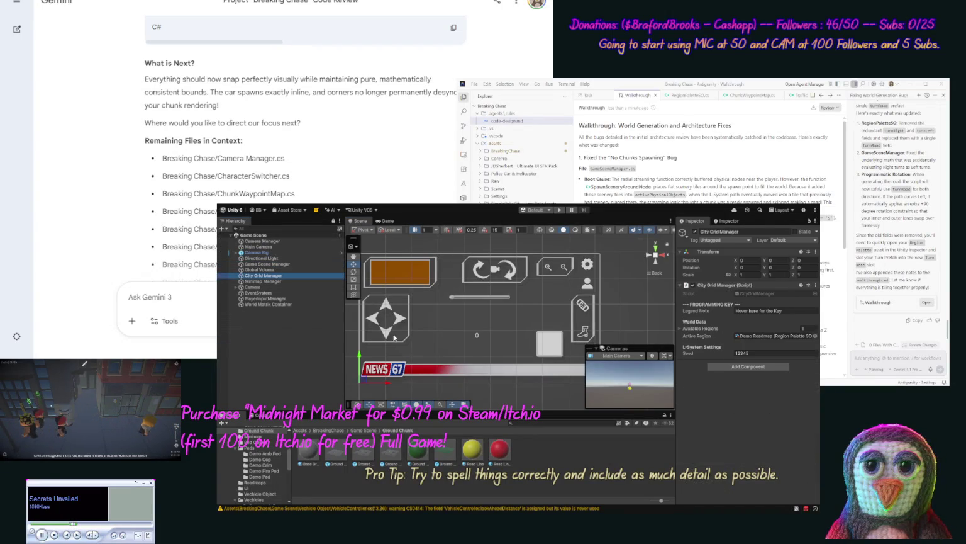
{"action": "left_click", "coordinate": [262, 476]}
{"action": "left_click", "coordinate": [308, 449]}
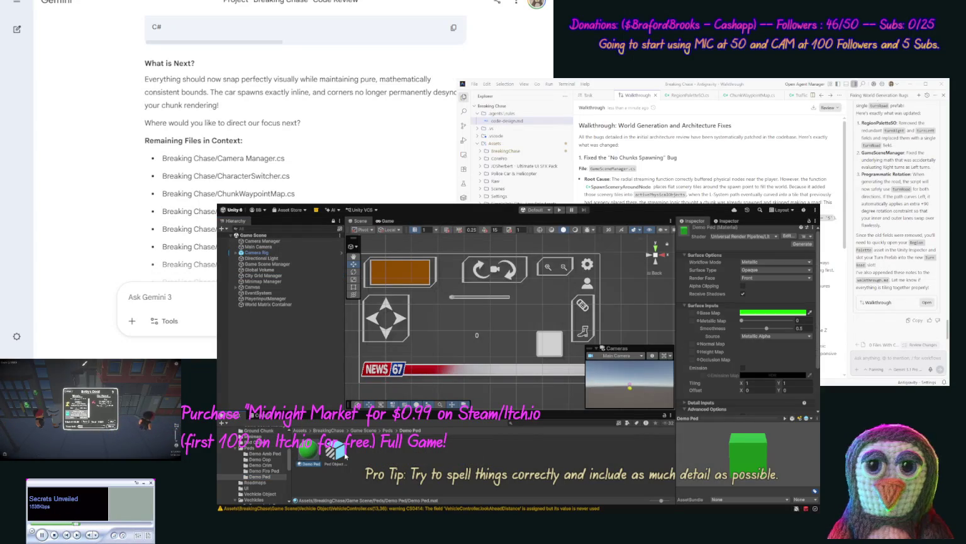
{"action": "left_click", "coordinate": [258, 482]}
{"action": "left_click", "coordinate": [308, 452]}
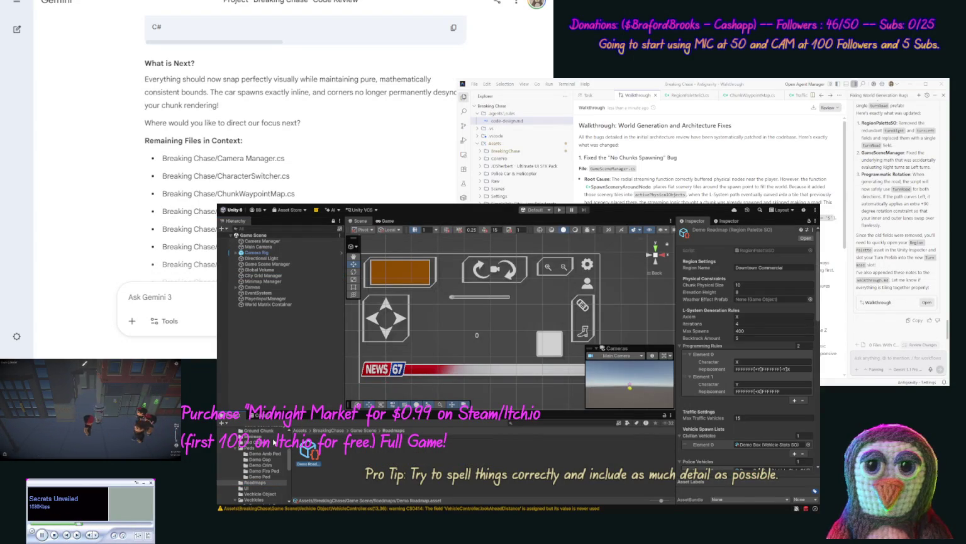
Scroll through the palette's rules and browse the Project folders back to Roadmaps
{"action": "scroll", "coordinate": [287, 466], "scroll_direction": "up", "scroll_amount": 3}
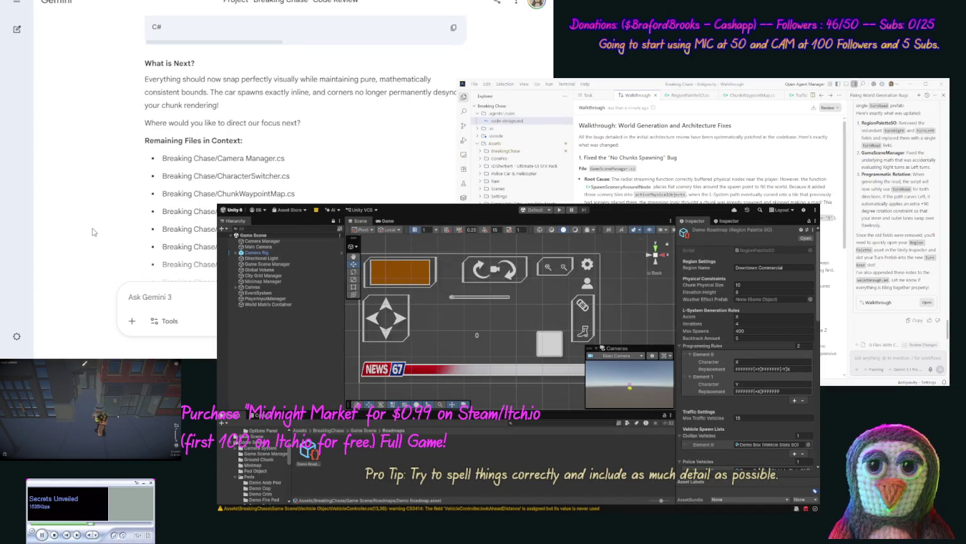
{"action": "scroll", "coordinate": [286, 453], "scroll_direction": "up", "scroll_amount": 3}
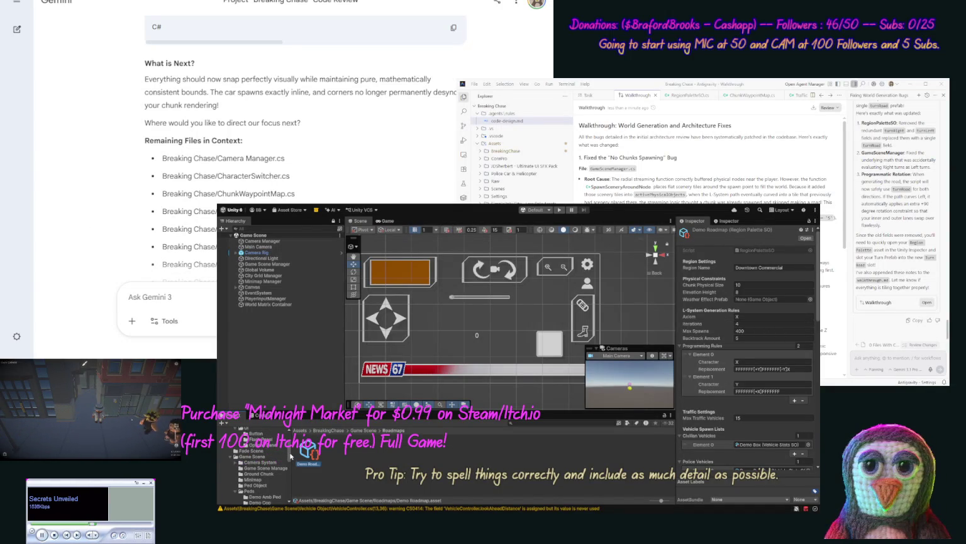
{"action": "scroll", "coordinate": [288, 463], "scroll_direction": "down", "scroll_amount": 5}
{"action": "scroll", "coordinate": [286, 470], "scroll_direction": "down", "scroll_amount": 5}
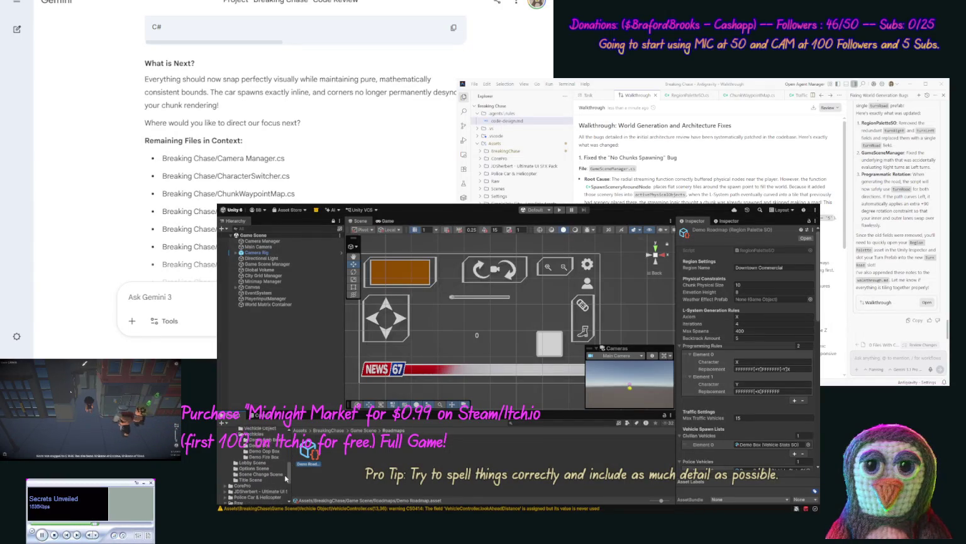
{"action": "scroll", "coordinate": [285, 464], "scroll_direction": "up", "scroll_amount": 1}
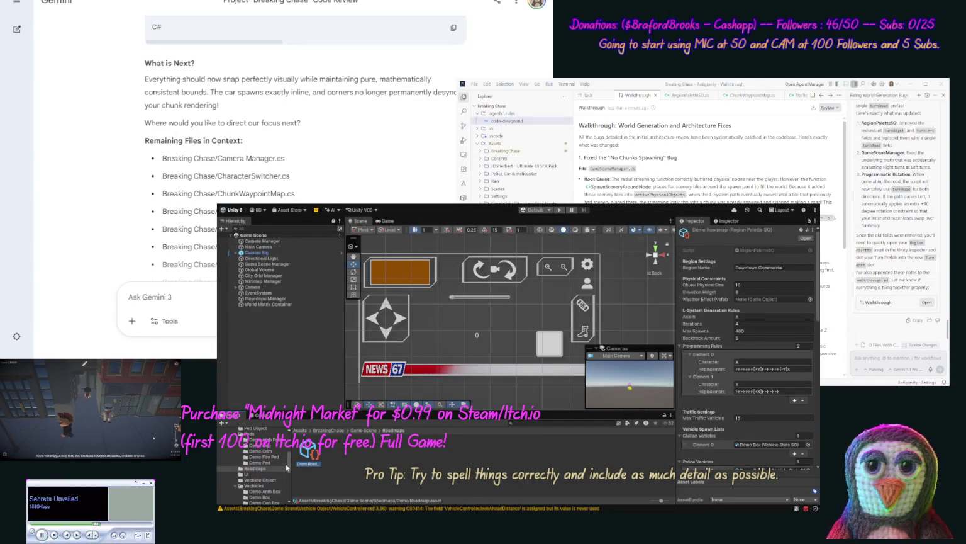
{"action": "scroll", "coordinate": [286, 463], "scroll_direction": "up", "scroll_amount": 3}
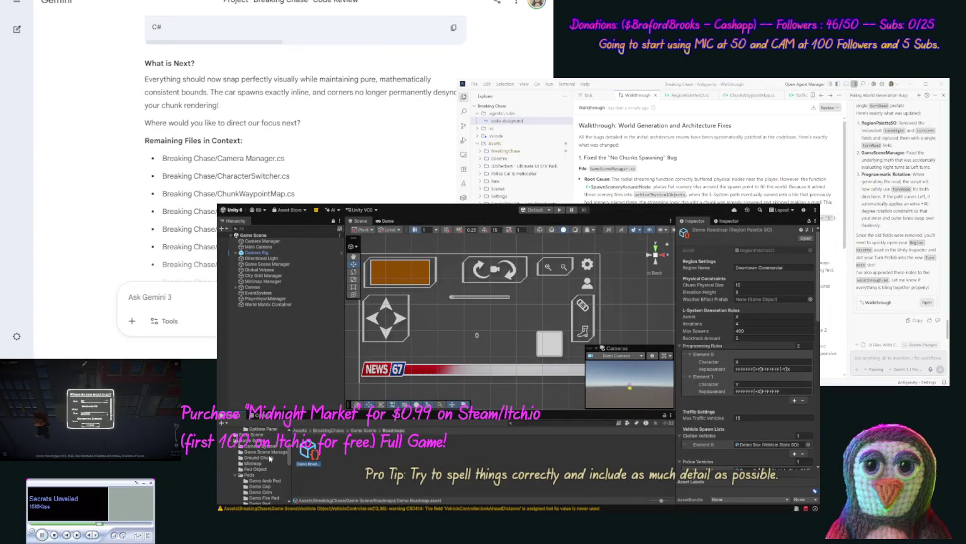
{"action": "left_click", "coordinate": [270, 458]}
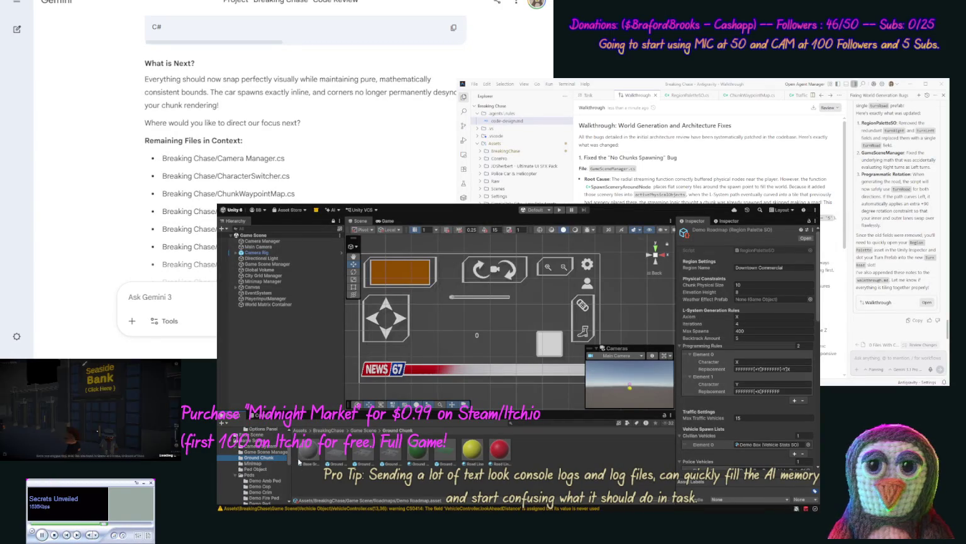
{"action": "scroll", "coordinate": [290, 460], "scroll_direction": "down", "scroll_amount": 2}
{"action": "left_click", "coordinate": [236, 450]}
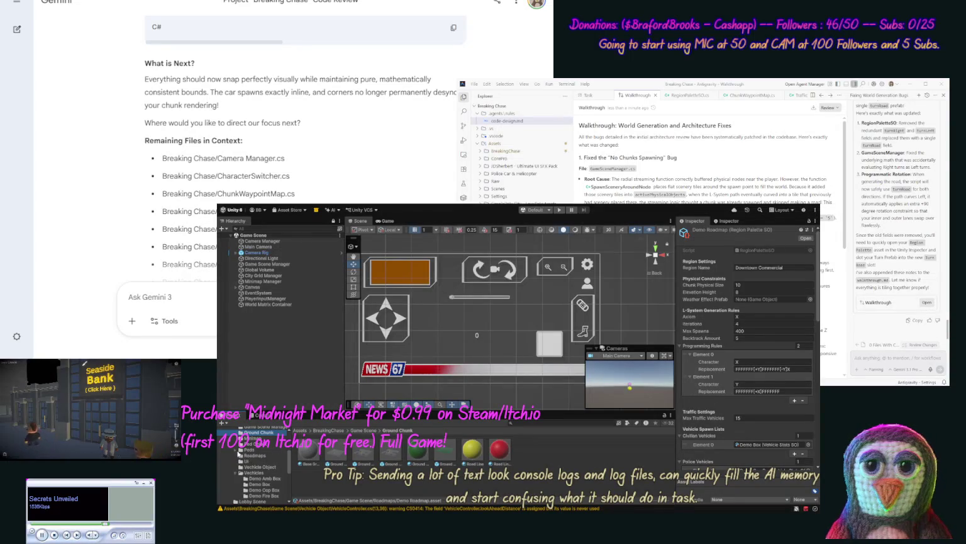
{"action": "left_click", "coordinate": [237, 472]}
{"action": "left_click", "coordinate": [255, 456]}
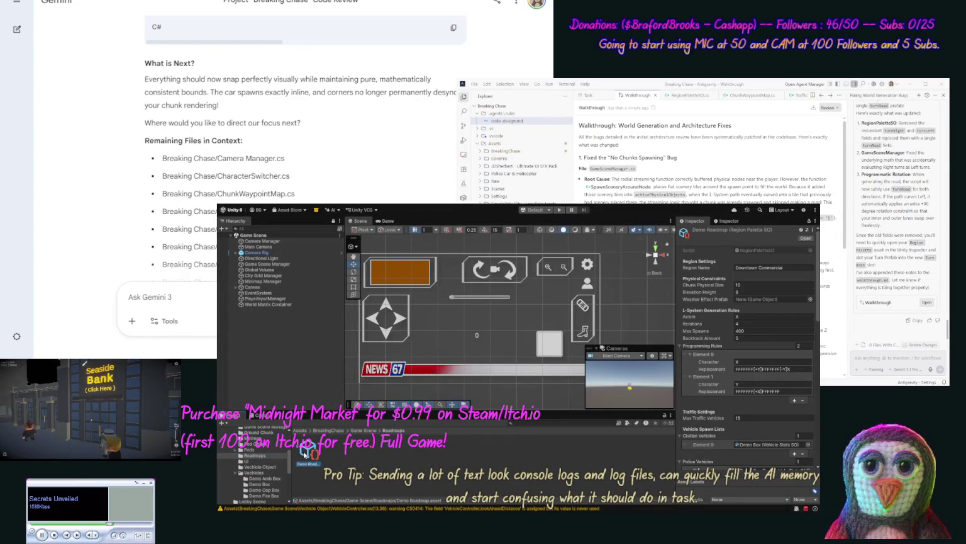
{"action": "scroll", "coordinate": [288, 470], "scroll_direction": "up", "scroll_amount": 3}
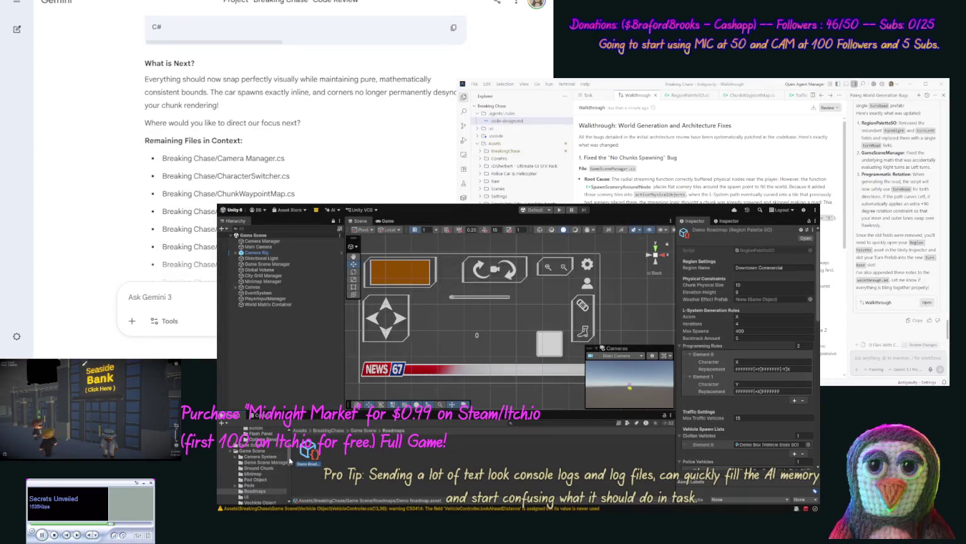
Drag Ground Chunk T into the Intersection T field under Core Road Prefabs, then open it
{"action": "left_click", "coordinate": [264, 468]}
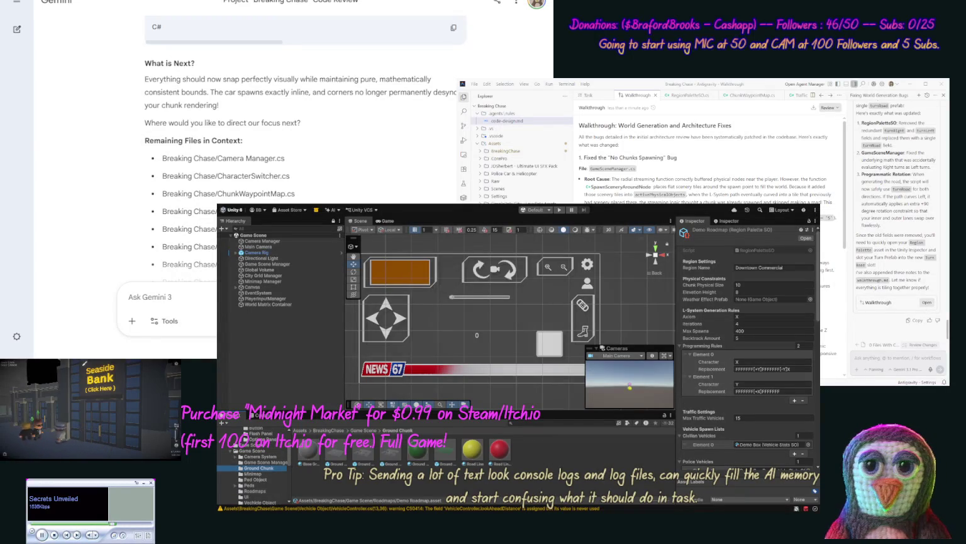
{"action": "left_click_drag", "start_coordinate": [818, 321], "coordinate": [817, 439]}
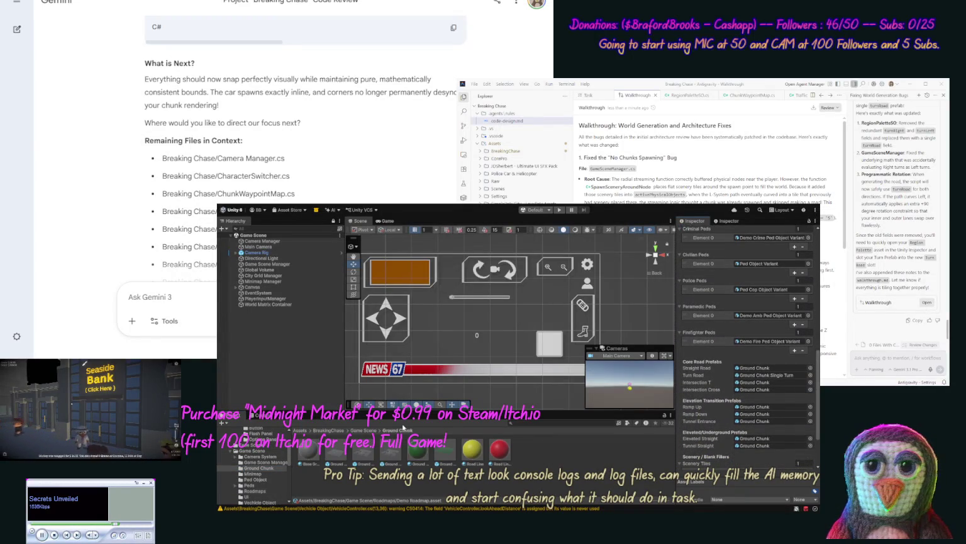
{"action": "left_click_drag", "start_coordinate": [484, 446], "coordinate": [758, 385]}
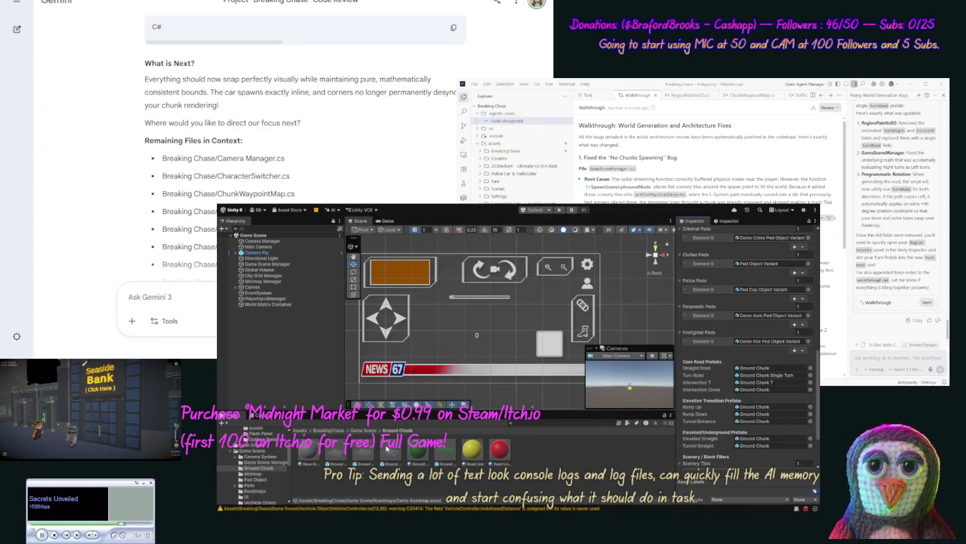
{"action": "double_click", "coordinate": [389, 451]}
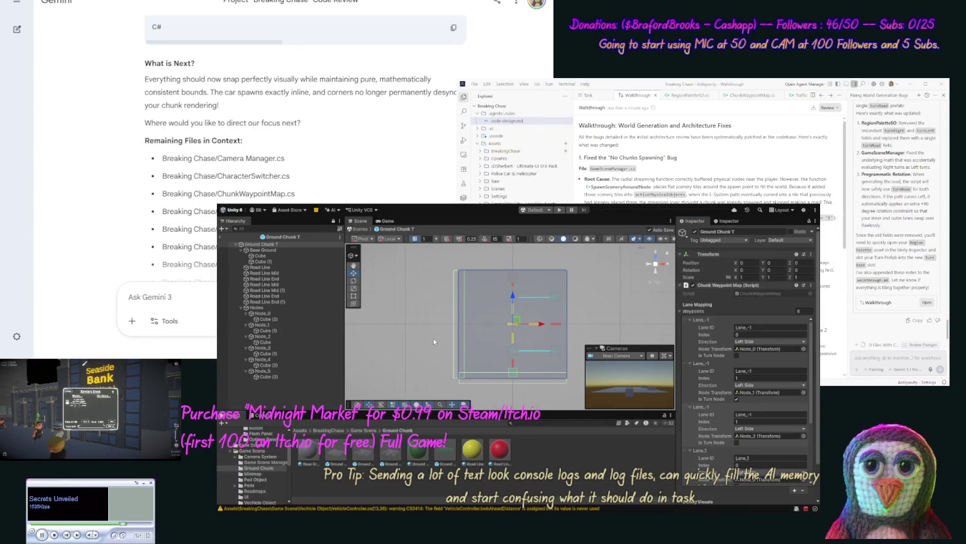
Duplicate Road Line Mid (1) and Road Line End (1) into new (2) copies below them
{"action": "left_click", "coordinate": [279, 290]}
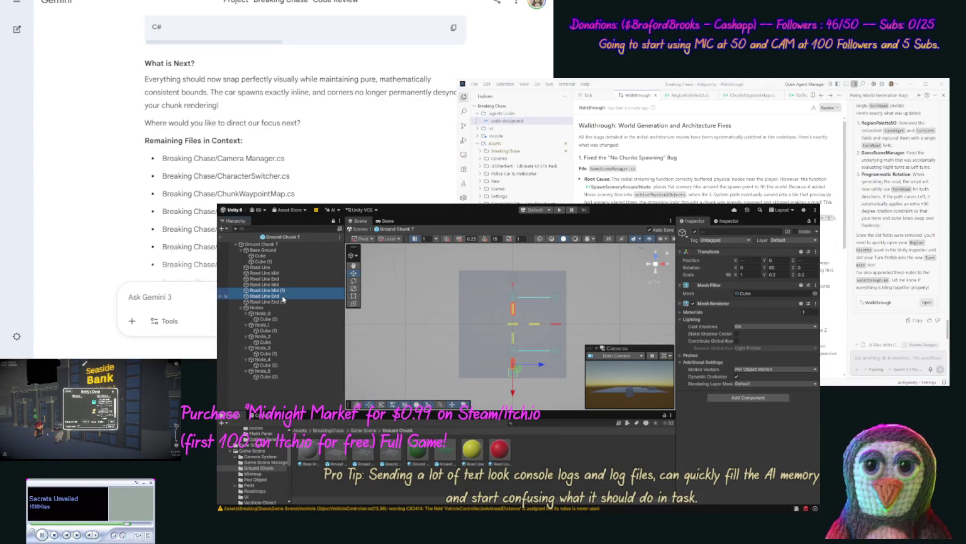
{"action": "key", "text": "ctrl+d"}
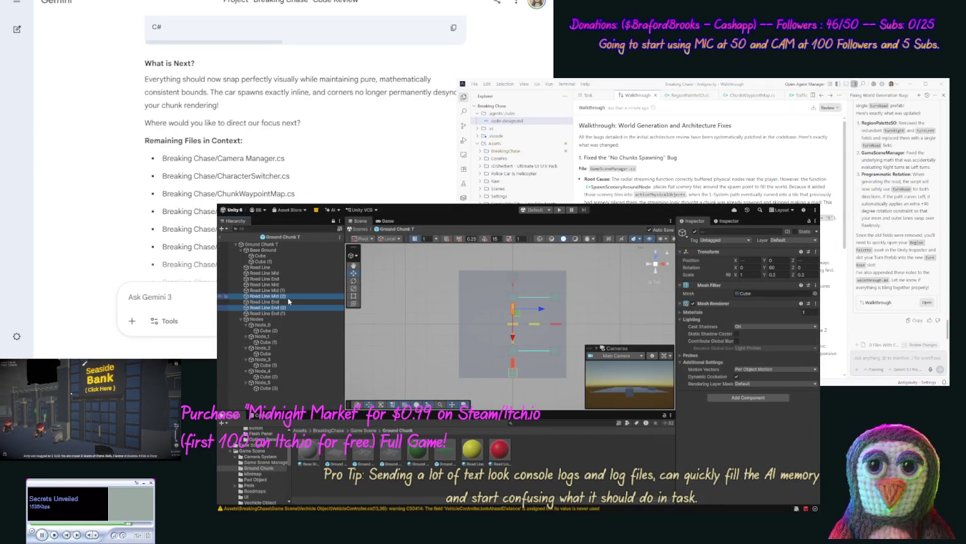
{"action": "left_click_drag", "start_coordinate": [290, 304], "coordinate": [292, 311]}
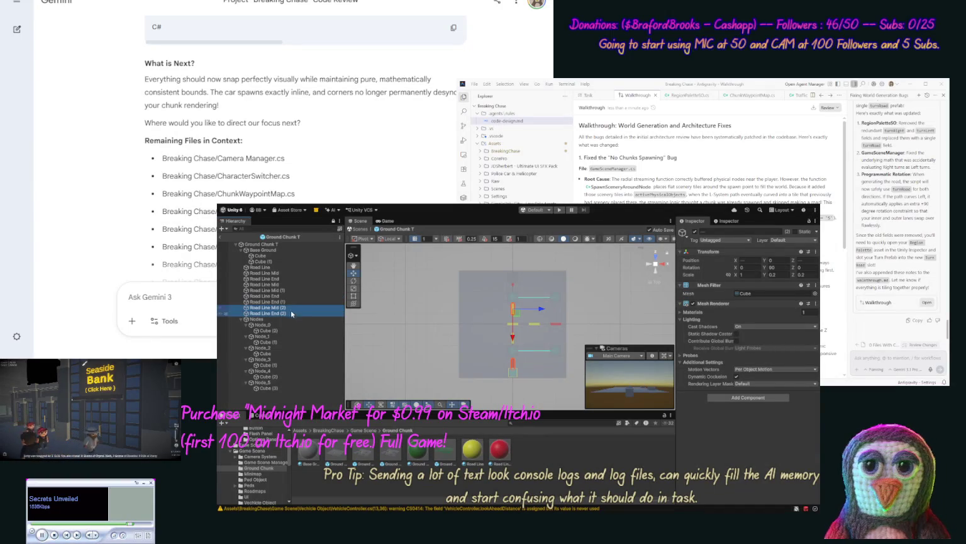
{"action": "left_click", "coordinate": [292, 308]}
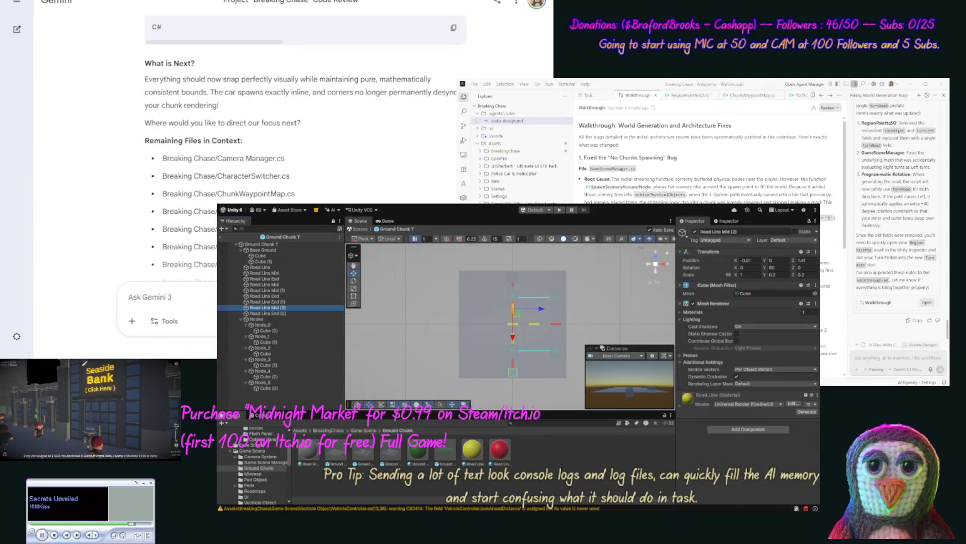
Set Road Line Mid (2) rotation Y to 0, and put Road Line End (2) at Z 0, X -4.42
{"action": "double_click", "coordinate": [782, 267]}
{"action": "type", "text": "0"}
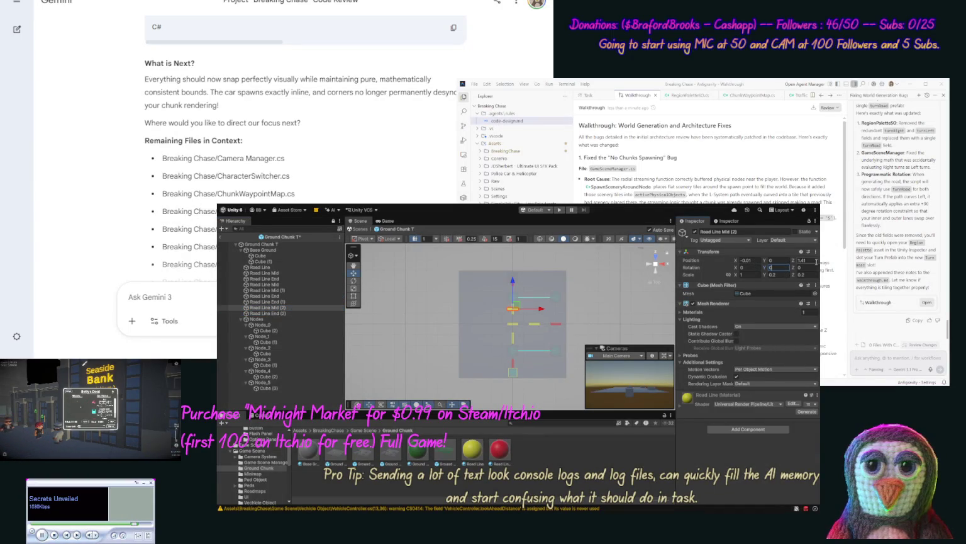
{"action": "type", "text": "0"}
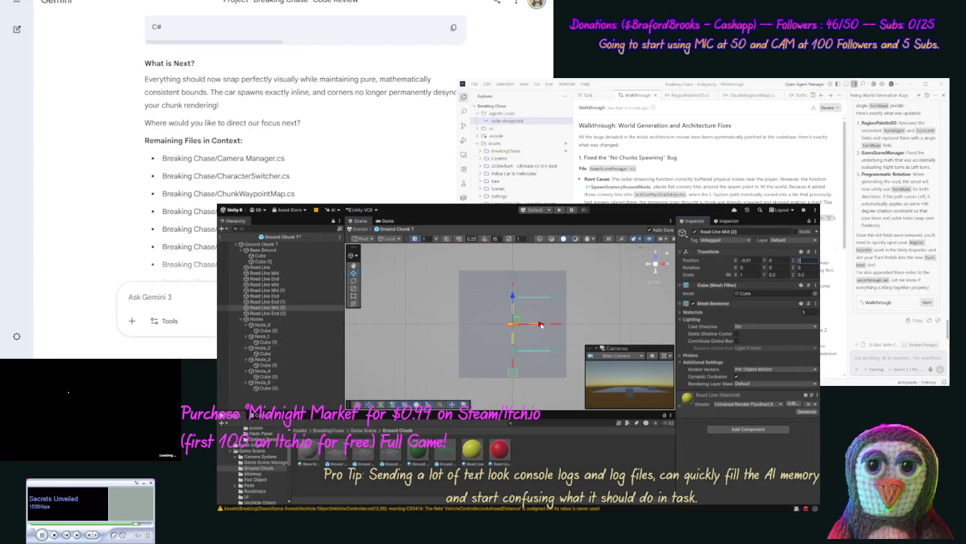
{"action": "left_click", "coordinate": [267, 313]}
{"action": "double_click", "coordinate": [815, 259]}
{"action": "type", "text": "0"}
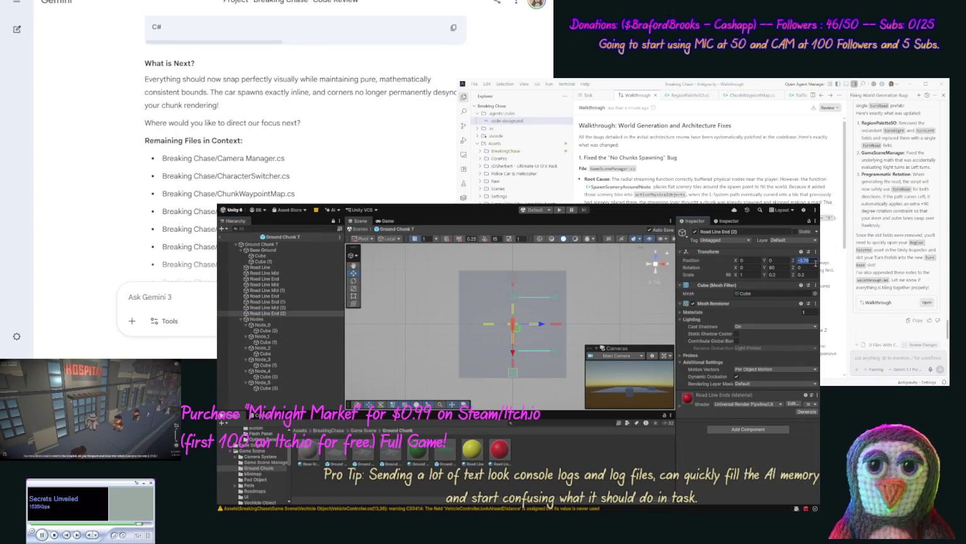
{"action": "type", "text": "0"}
{"action": "left_click_drag", "start_coordinate": [540, 324], "coordinate": [494, 325]}
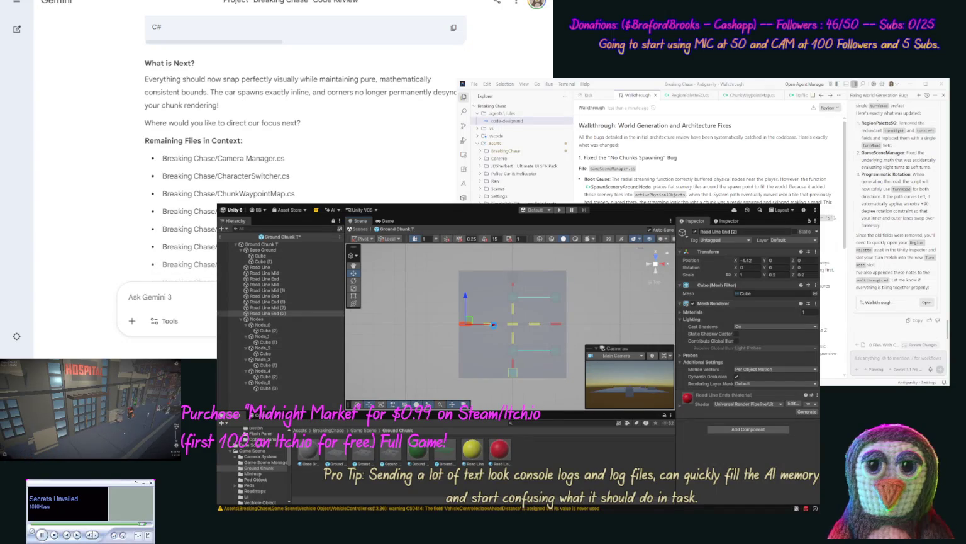
{"action": "left_click", "coordinate": [266, 349]}
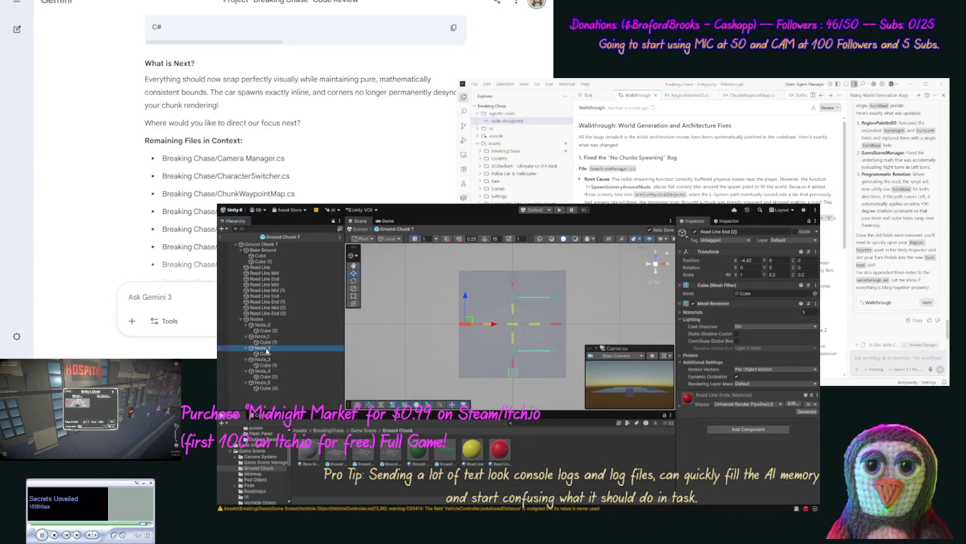
Duplicate Node_2 and Node_5, and move the Node_2 (1) copy up to about Z -2.53
{"action": "key", "text": "ctrl+d"}
{"action": "left_click_drag", "start_coordinate": [264, 359], "coordinate": [263, 390]}
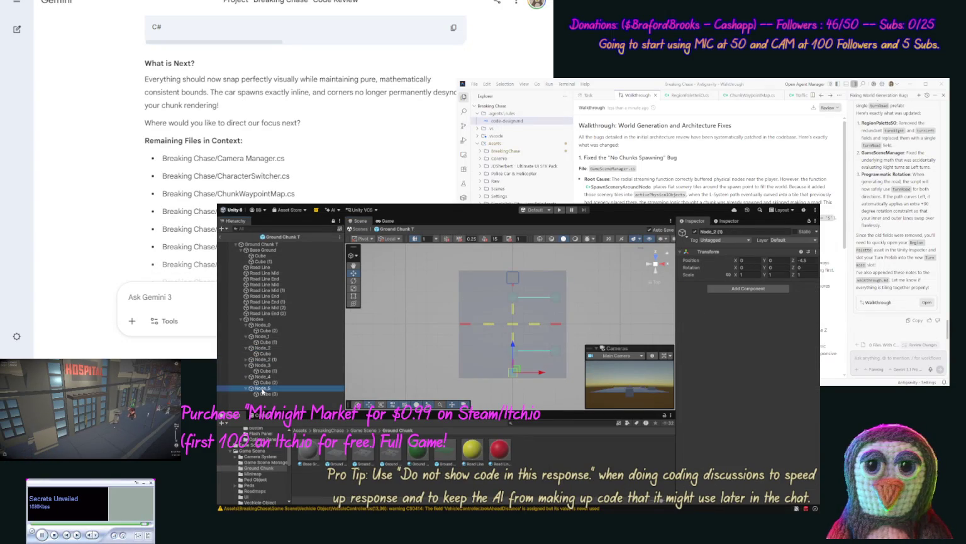
{"action": "key", "text": "ctrl+d"}
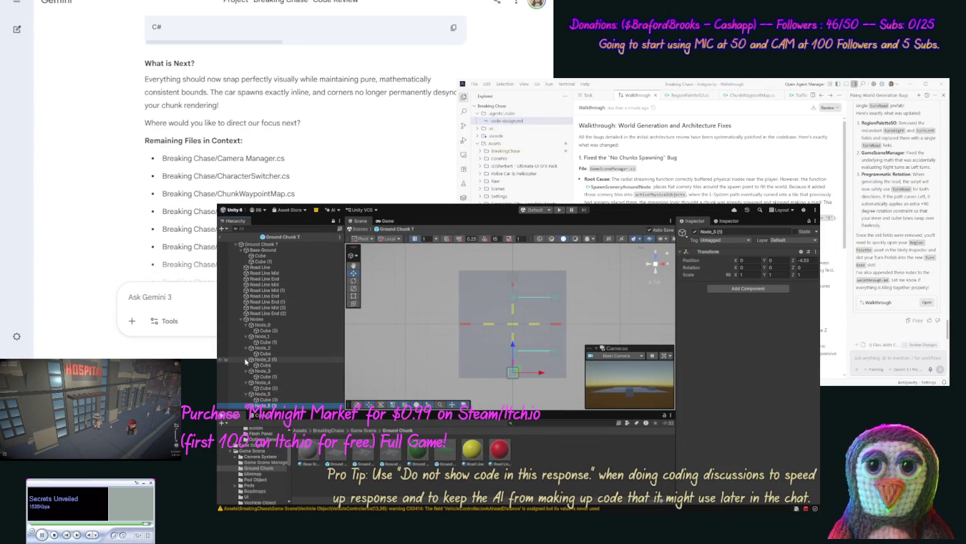
{"action": "left_click", "coordinate": [269, 360]}
{"action": "left_click_drag", "start_coordinate": [511, 344], "coordinate": [514, 323]}
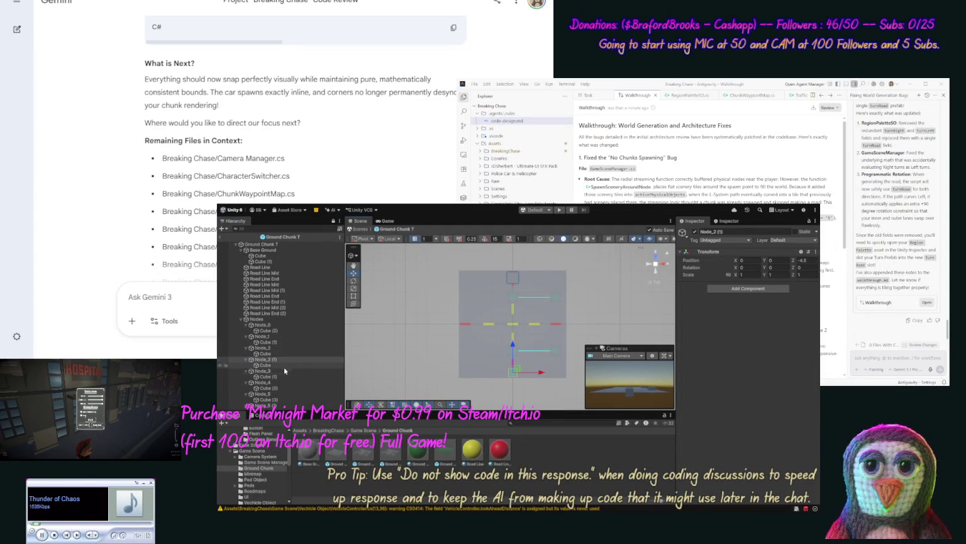
Reset the cube's position inside Node_2 (1), comparing it with the cubes under Node_3–Node_5
{"action": "left_click", "coordinate": [281, 365]}
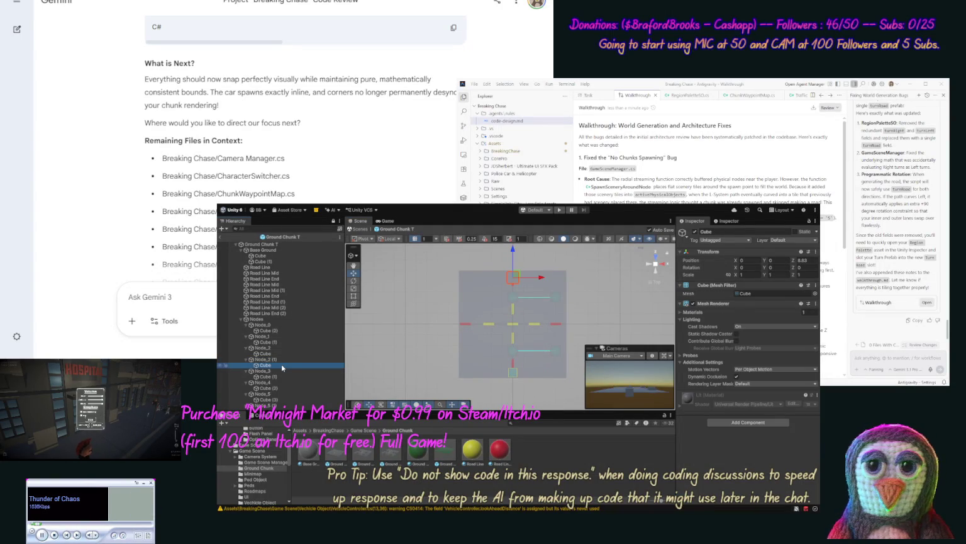
{"action": "left_click", "coordinate": [816, 253]}
{"action": "left_click", "coordinate": [817, 263]}
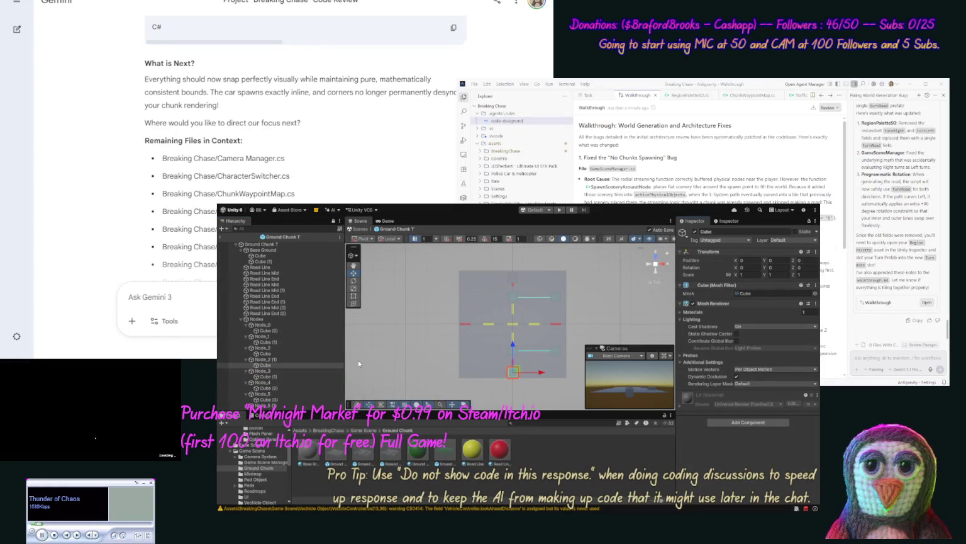
{"action": "left_click", "coordinate": [286, 377]}
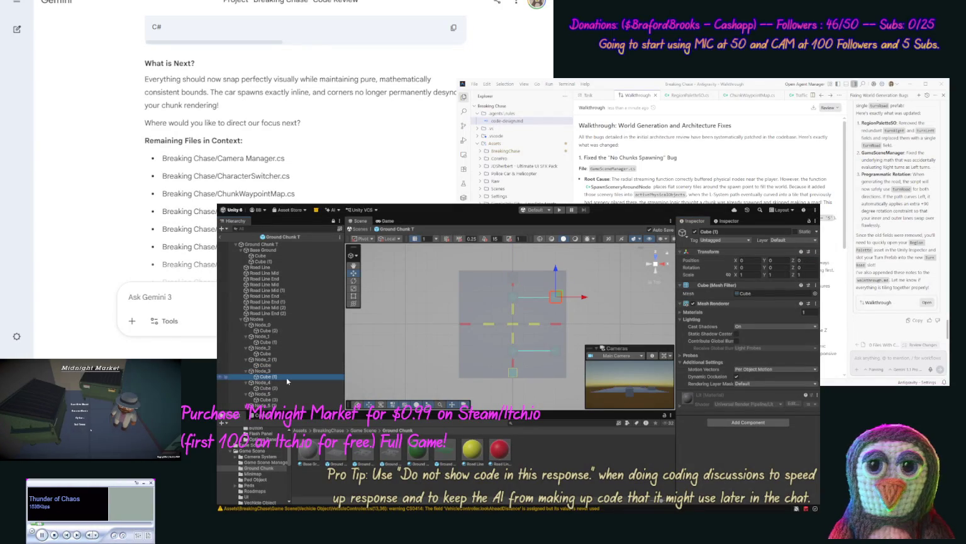
{"action": "left_click", "coordinate": [284, 389]}
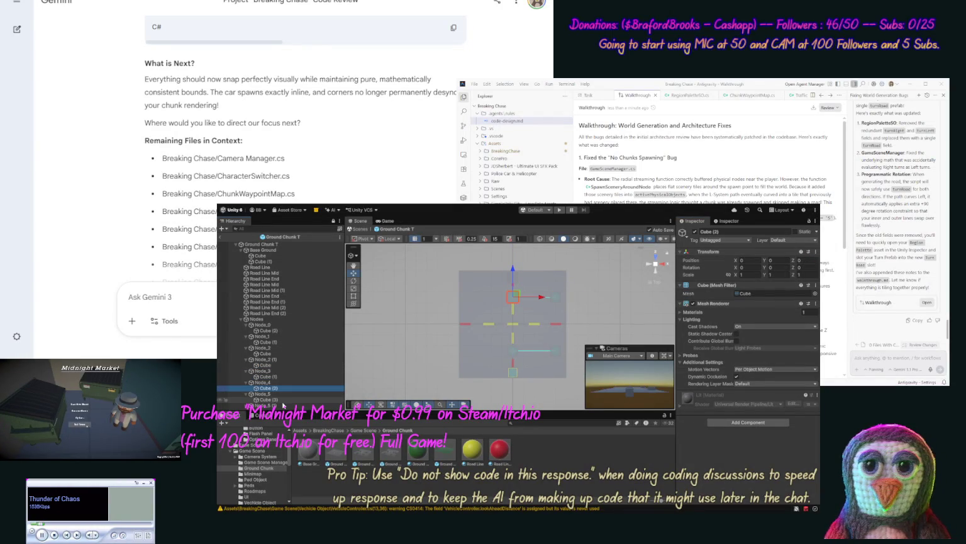
{"action": "left_click", "coordinate": [282, 400]}
{"action": "left_click", "coordinate": [284, 365]}
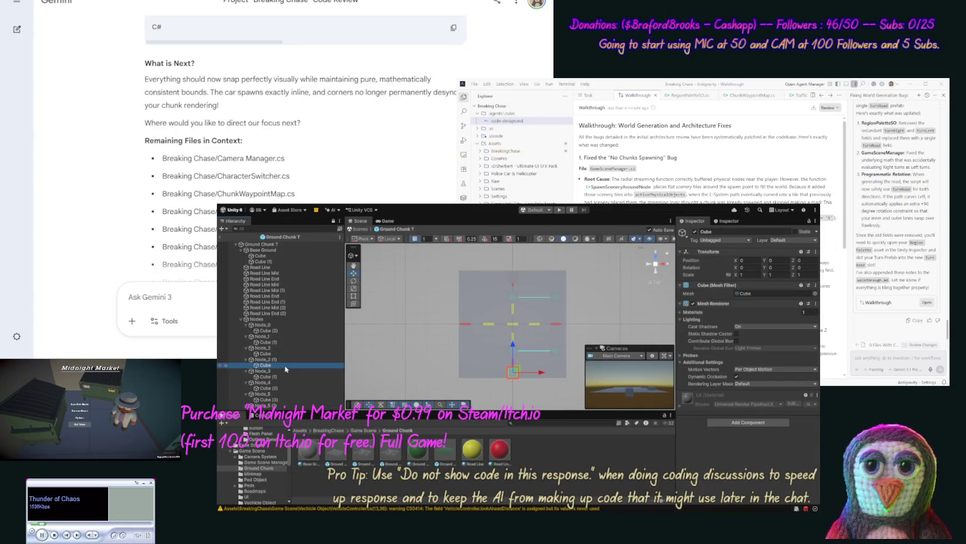
{"action": "left_click", "coordinate": [285, 362]}
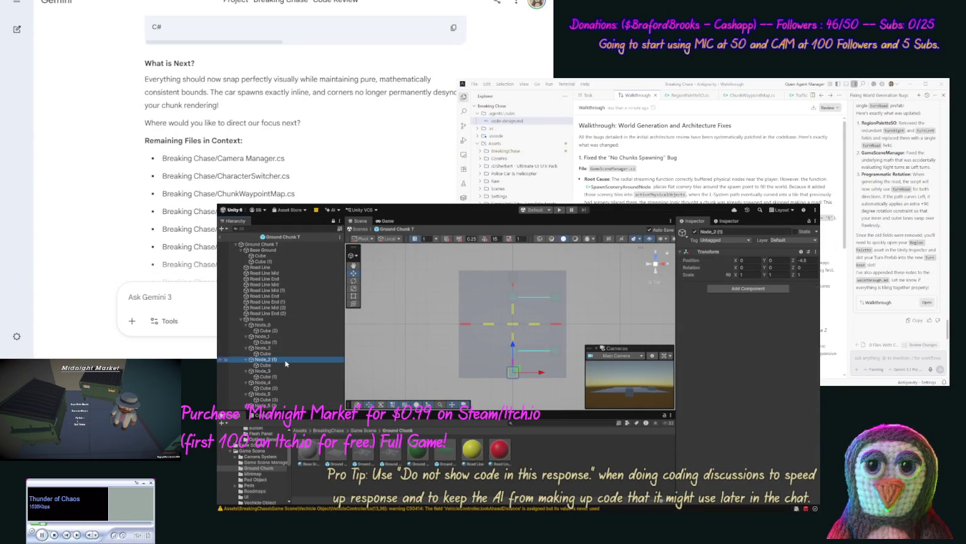
Try moving Node_3 left to X -3.94, then undo the move
{"action": "left_click", "coordinate": [284, 371]}
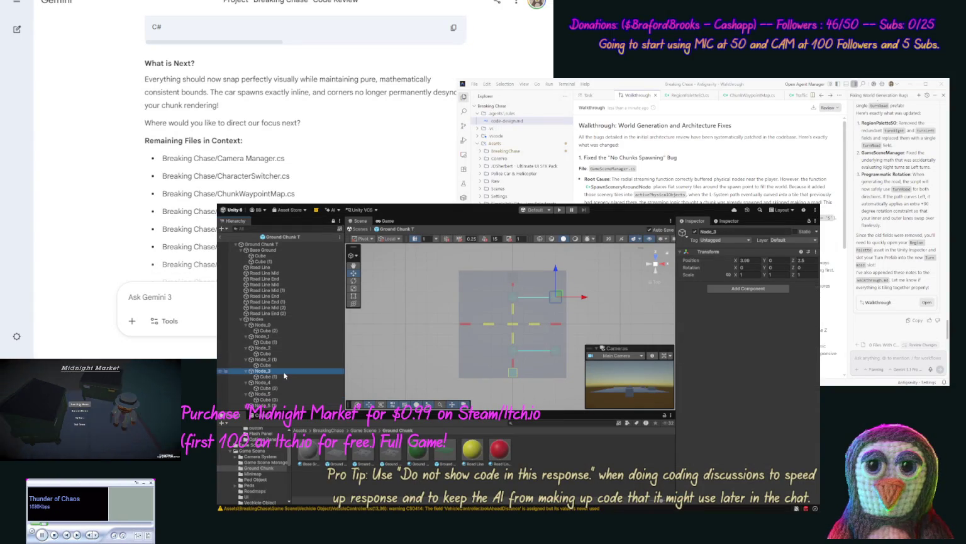
{"action": "left_click_drag", "start_coordinate": [582, 299], "coordinate": [499, 297]}
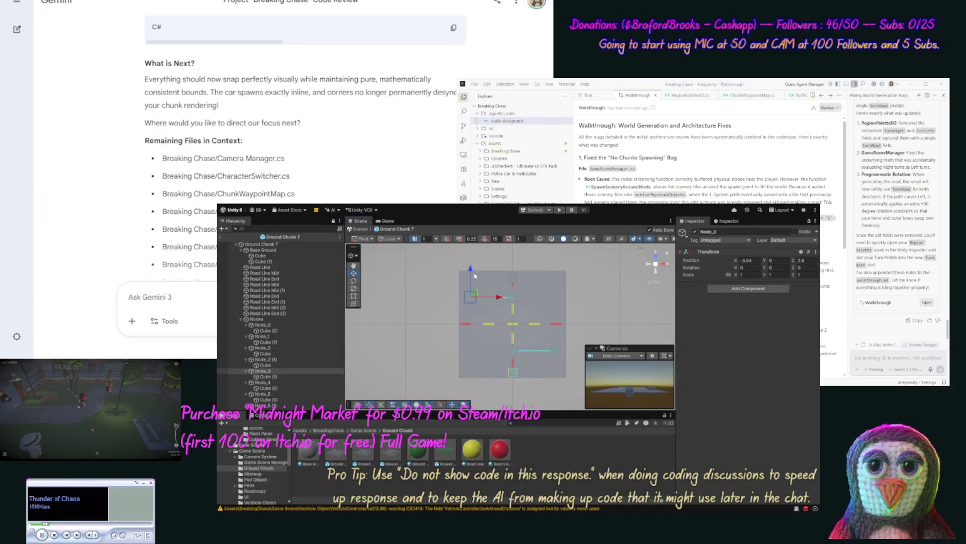
{"action": "left_click_drag", "start_coordinate": [473, 301], "coordinate": [474, 303]}
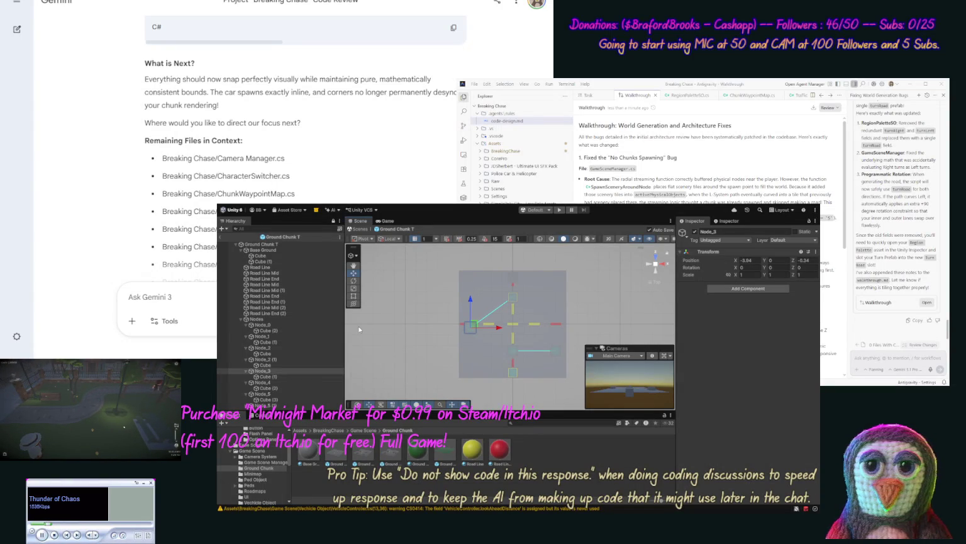
{"action": "key", "text": "ctrl+z"}
{"action": "key", "text": "ctrl+z"}
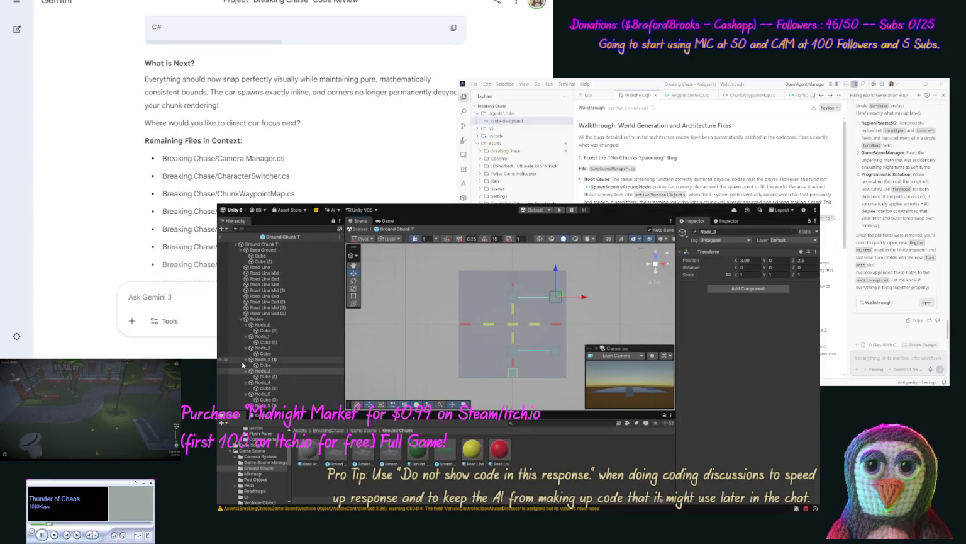
Shift Node_2 (1) left and forward to its left-side spot at X -3.35, Z -2.25
{"action": "left_click", "coordinate": [262, 360]}
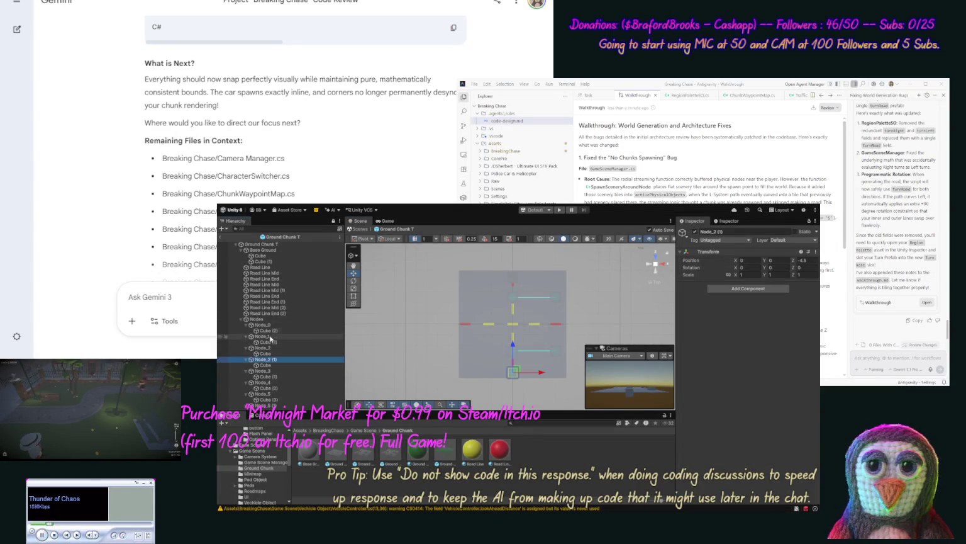
{"action": "left_click_drag", "start_coordinate": [535, 371], "coordinate": [538, 373]}
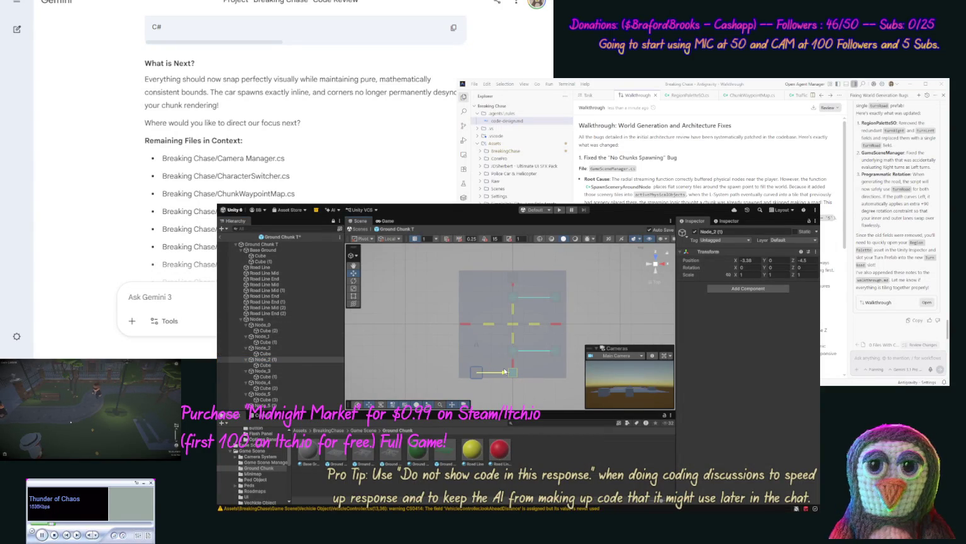
{"action": "left_click_drag", "start_coordinate": [476, 344], "coordinate": [478, 321]}
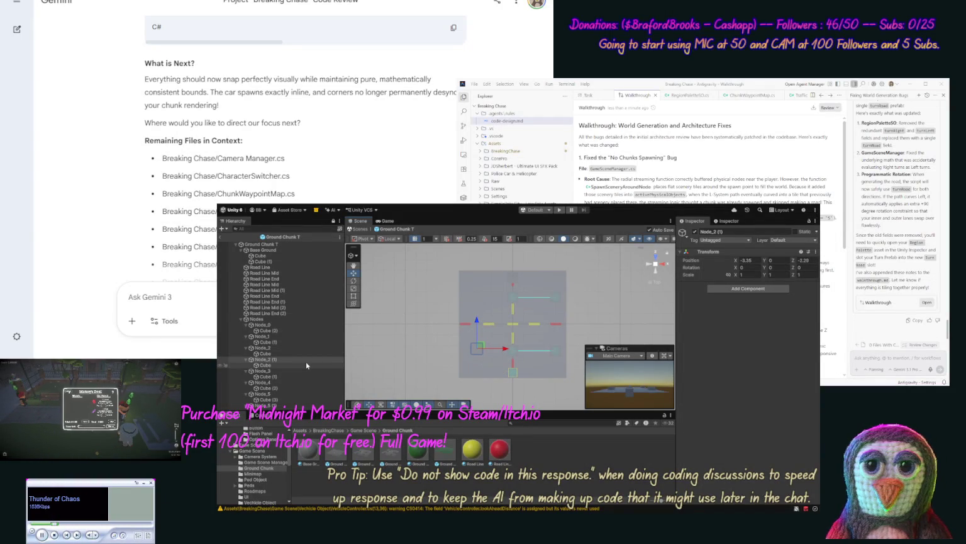
{"action": "left_click", "coordinate": [284, 244]}
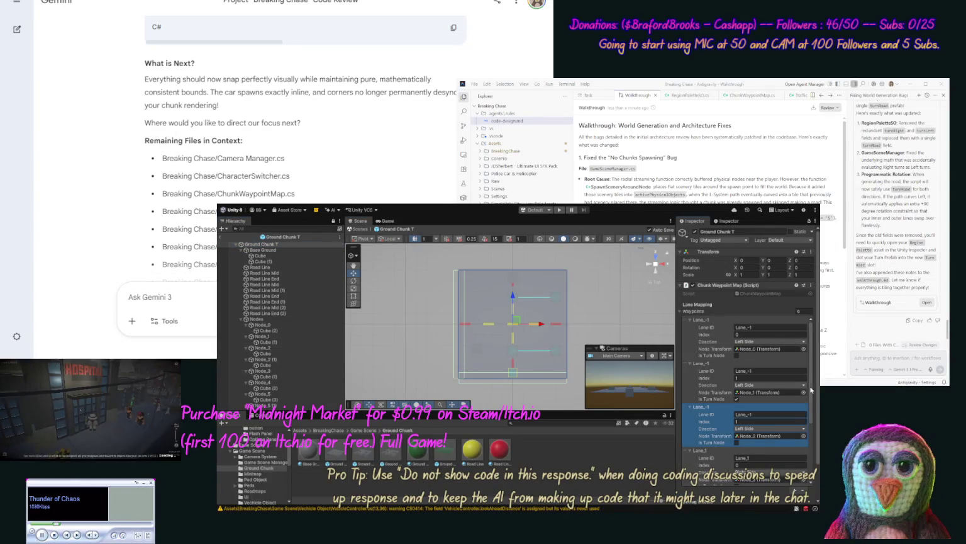
Add a seventh entry to the Chunk Waypoint Map's Waypoints list
{"action": "scroll", "coordinate": [811, 390], "scroll_direction": "down", "scroll_amount": 2}
{"action": "left_click", "coordinate": [713, 389]}
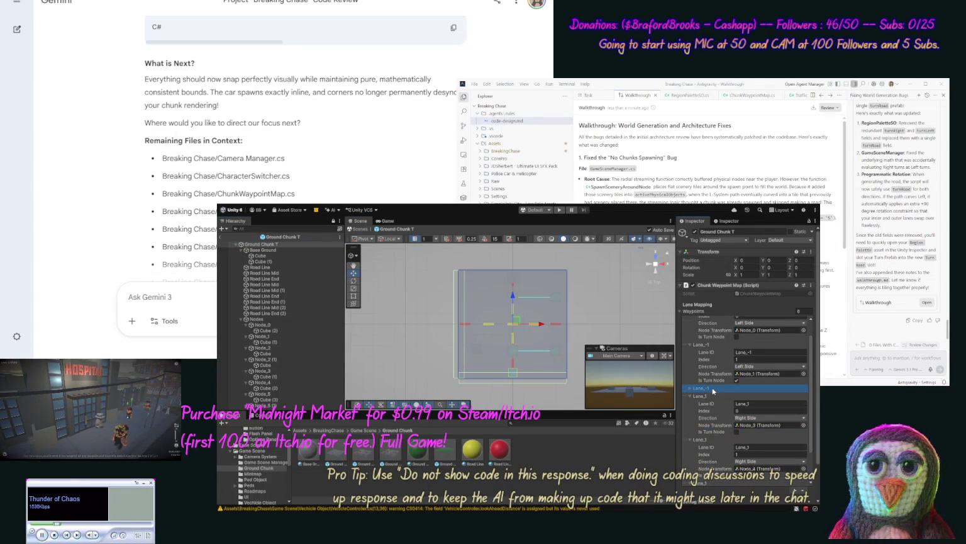
{"action": "left_click", "coordinate": [713, 389]}
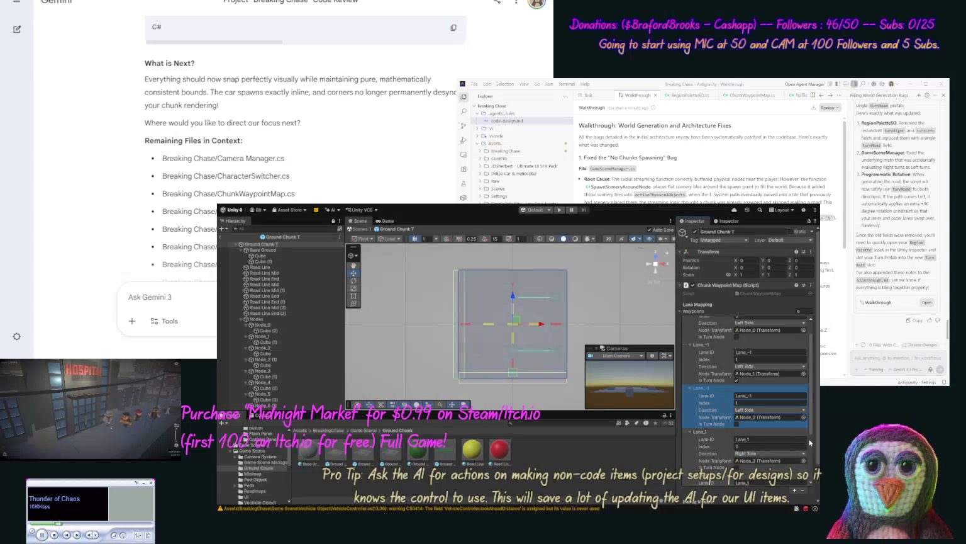
{"action": "scroll", "coordinate": [809, 443], "scroll_direction": "down", "scroll_amount": 2}
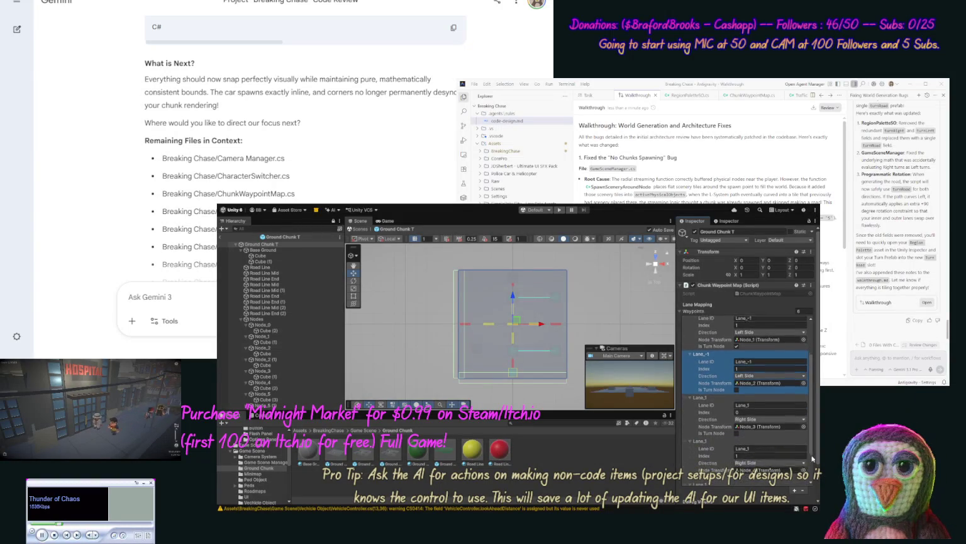
{"action": "left_click", "coordinate": [795, 491]}
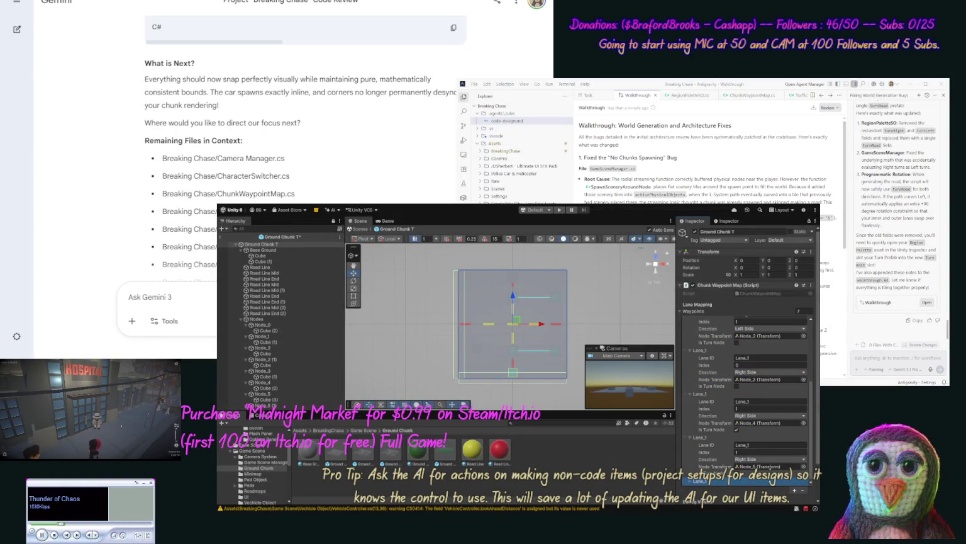
Paste the Lane_1 waypoint data into the two lower waypoint entries
{"action": "scroll", "coordinate": [809, 404], "scroll_direction": "up", "scroll_amount": 1}
{"action": "left_click", "coordinate": [715, 393]}
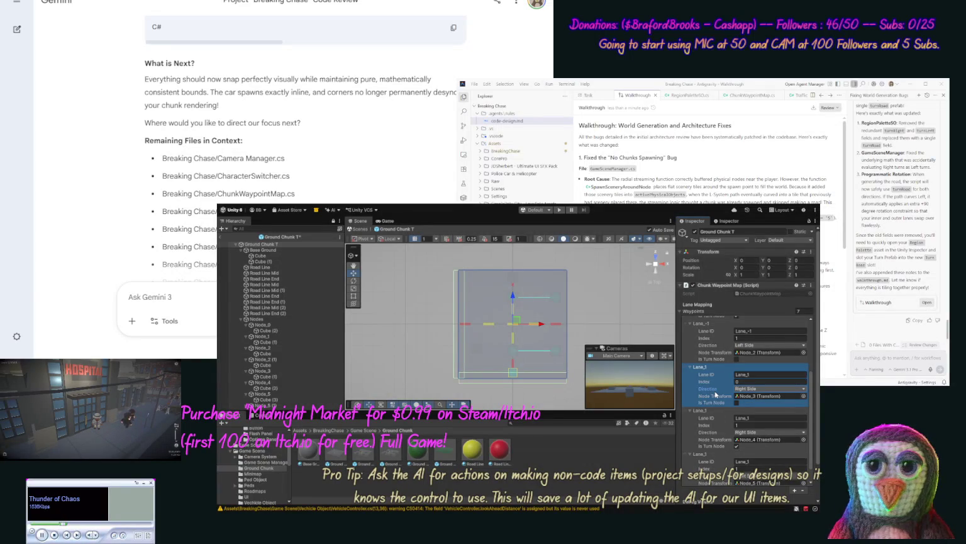
{"action": "left_click", "coordinate": [708, 427]}
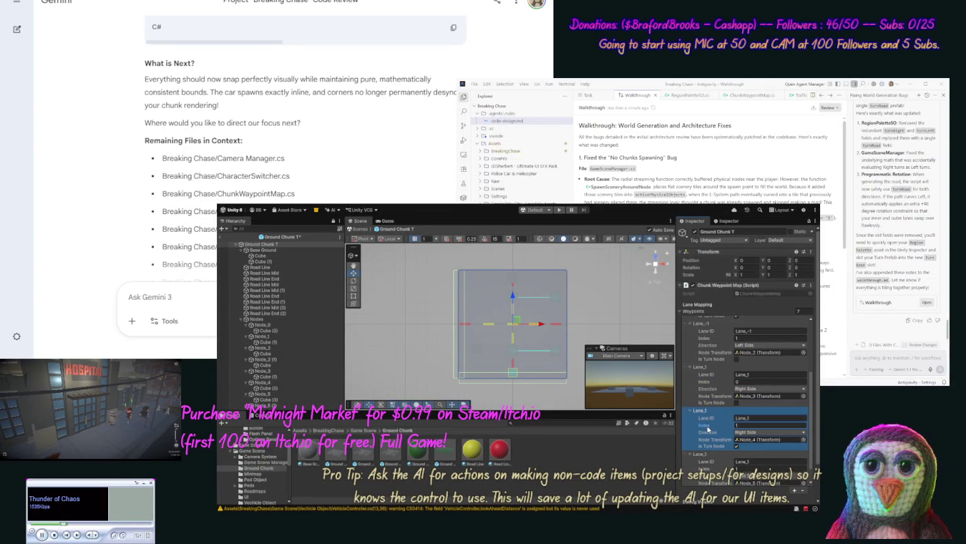
{"action": "scroll", "coordinate": [693, 486], "scroll_direction": "down", "scroll_amount": 1}
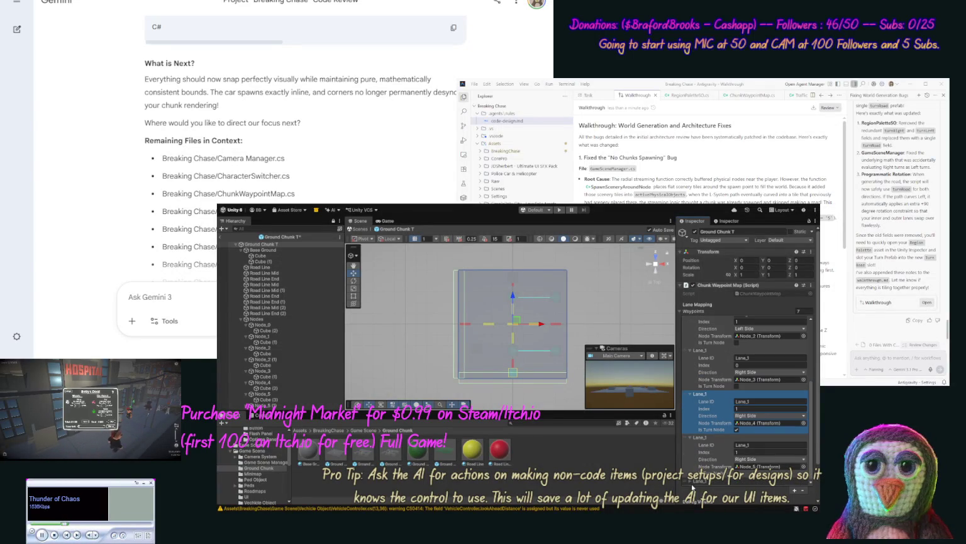
{"action": "left_click", "coordinate": [705, 460]}
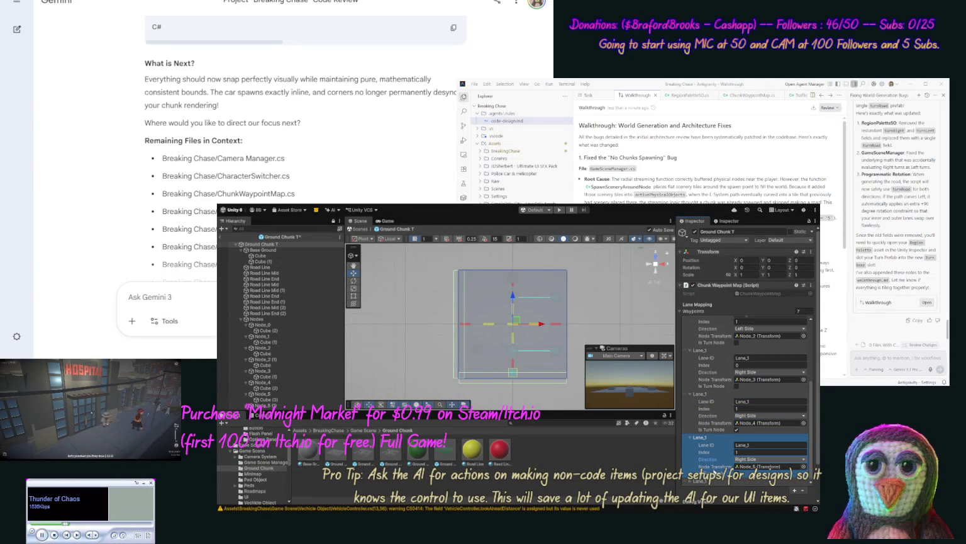
{"action": "left_click", "coordinate": [702, 480]}
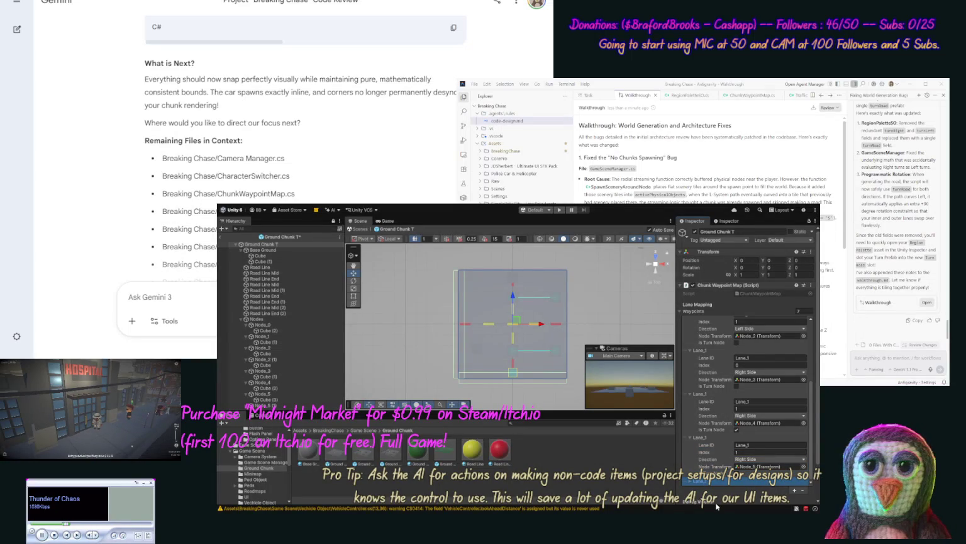
{"action": "left_click", "coordinate": [715, 424]}
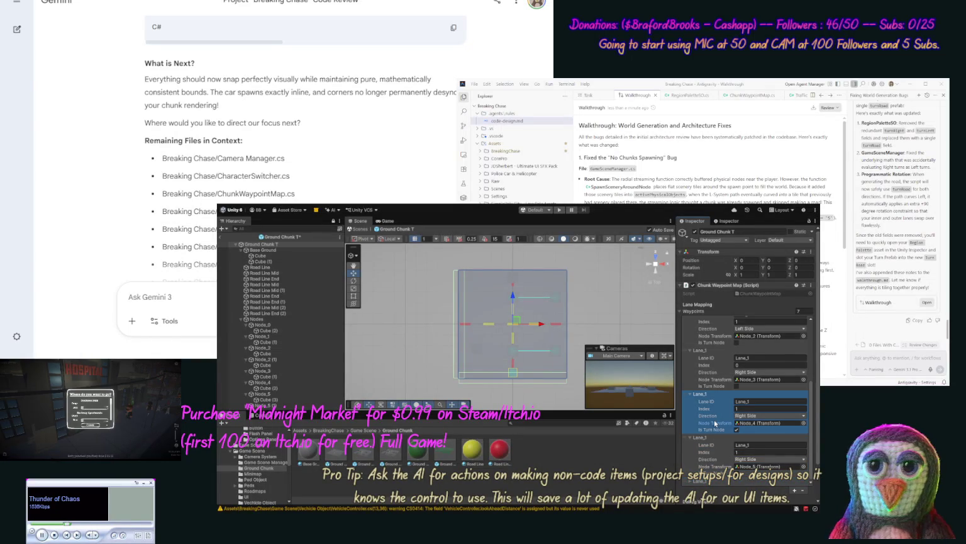
{"action": "left_click", "coordinate": [721, 455]}
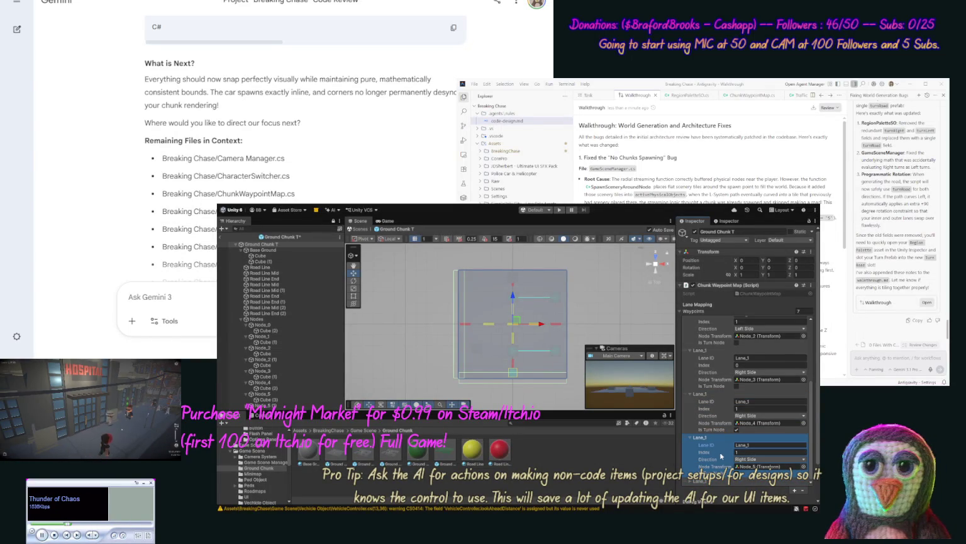
{"action": "key", "text": "ctrl+v"}
{"action": "left_click", "coordinate": [724, 385]}
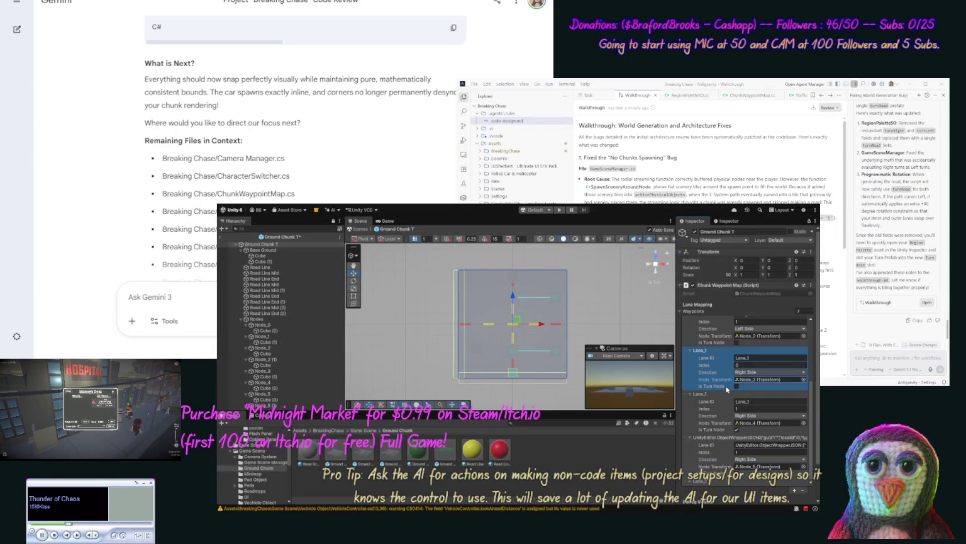
{"action": "left_click", "coordinate": [721, 426]}
{"action": "key", "text": "ctrl+v"}
Compare the Node_2 waypoint entry with the Lane_1 entries, then select Cube (1) under Base Ground
{"action": "left_click", "coordinate": [716, 338]}
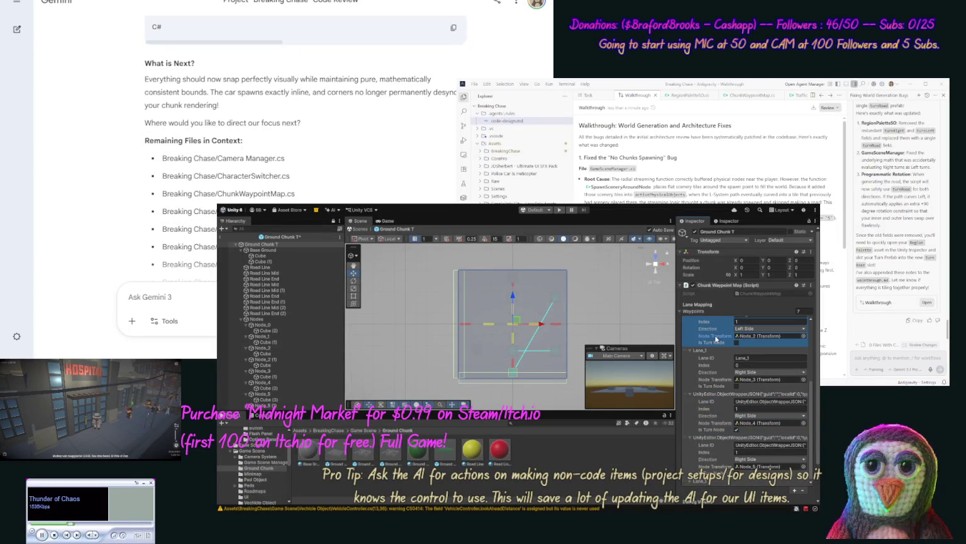
{"action": "left_click", "coordinate": [713, 363]}
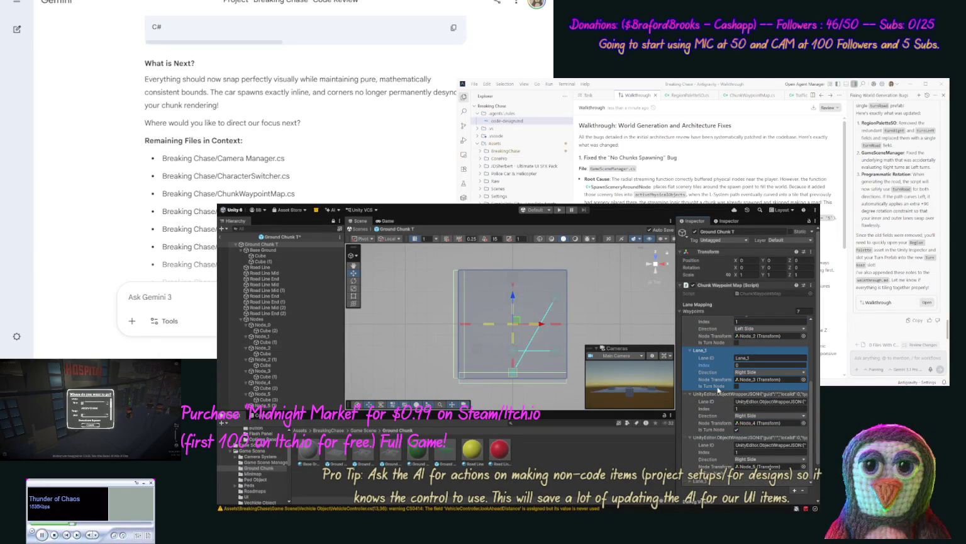
{"action": "left_click", "coordinate": [710, 337]}
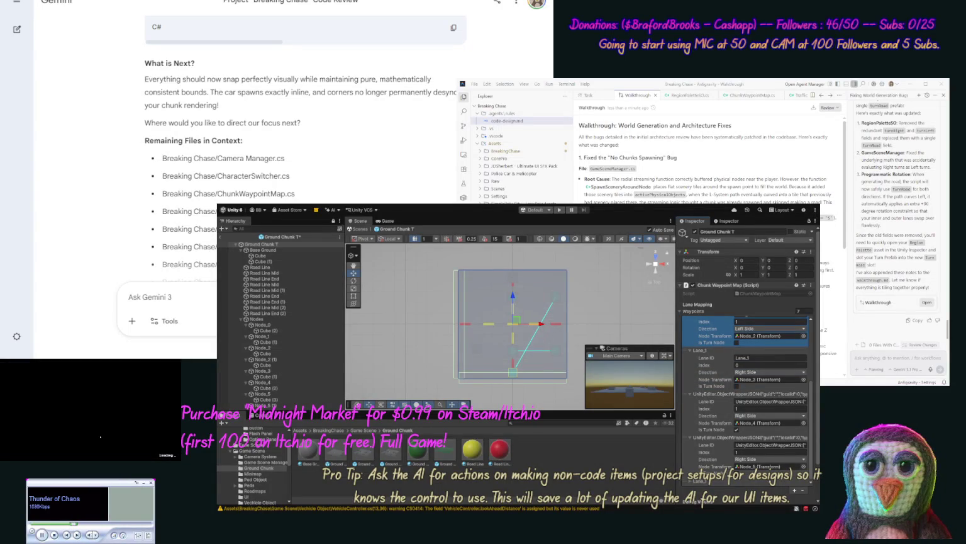
{"action": "scroll", "coordinate": [812, 397], "scroll_direction": "up", "scroll_amount": 2}
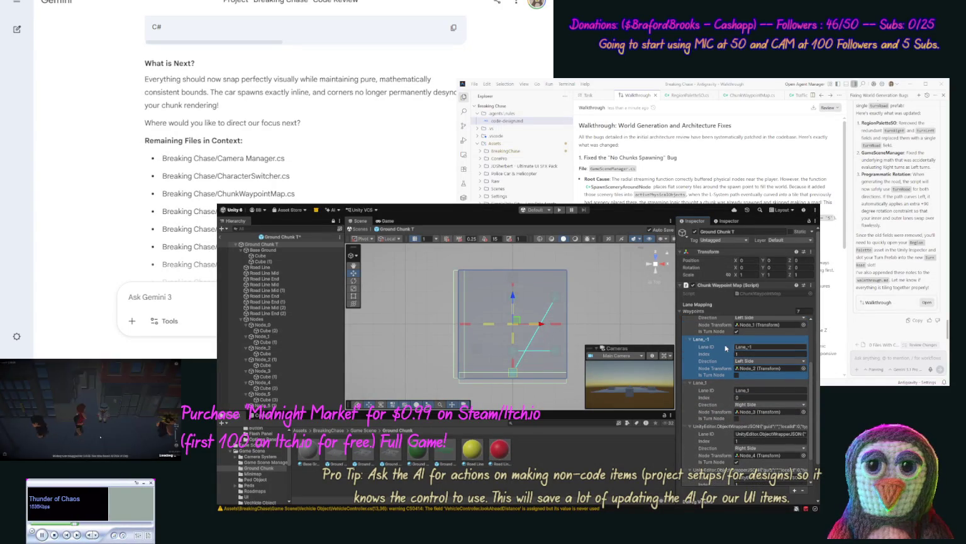
{"action": "left_click", "coordinate": [702, 383]}
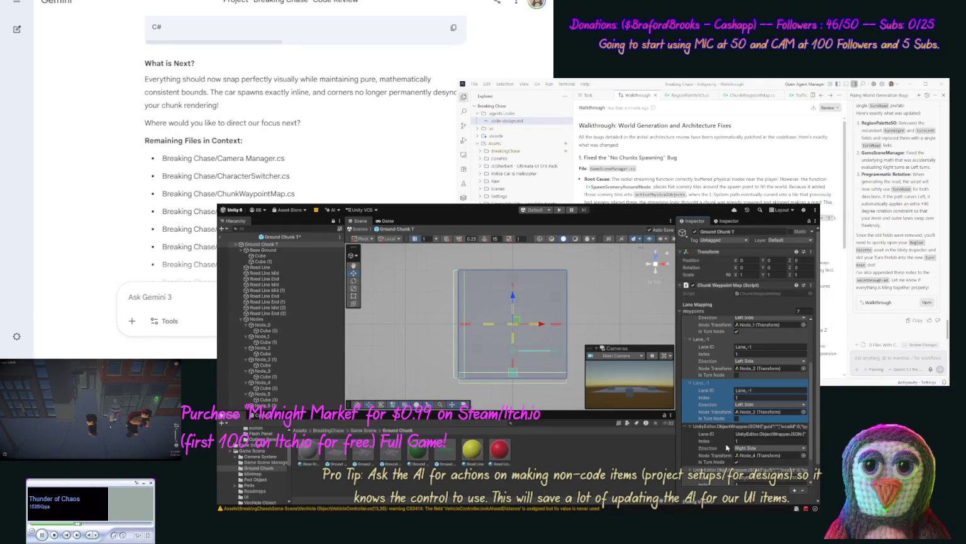
{"action": "left_click", "coordinate": [296, 262]}
Delete the two cubes under Base Ground and rename Node_2 (1) to Node_3
{"action": "left_click", "coordinate": [298, 256], "text": "ctrl"}
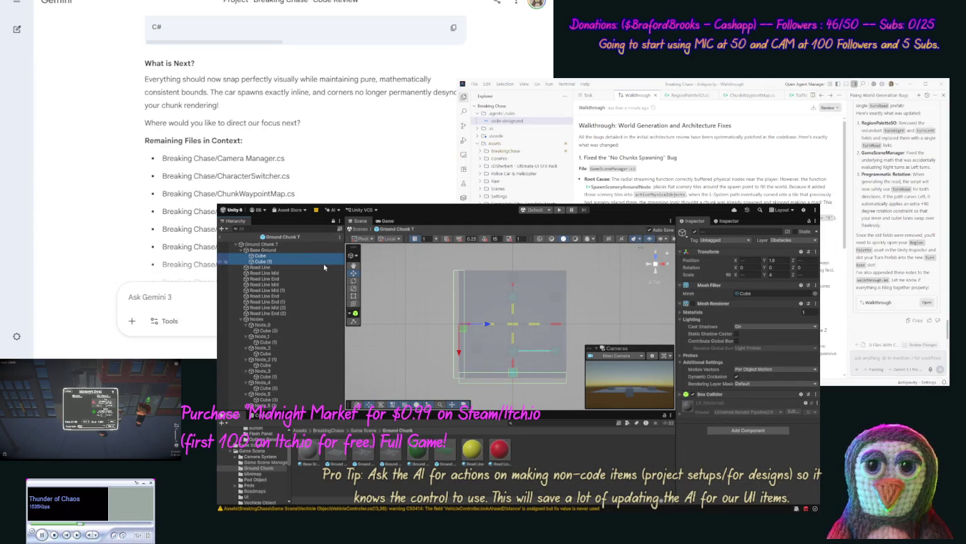
{"action": "key", "text": "Delete"}
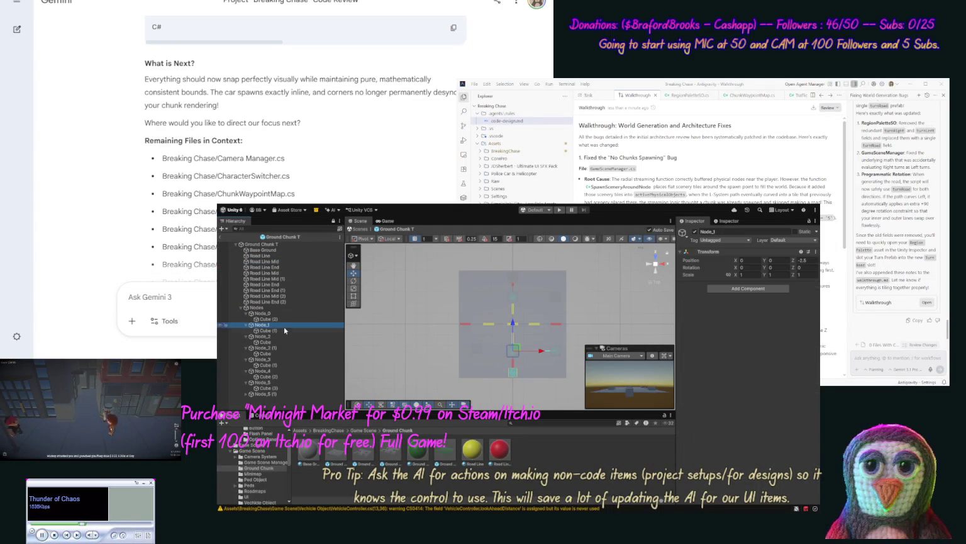
{"action": "left_click", "coordinate": [282, 336]}
{"action": "left_click", "coordinate": [281, 346]}
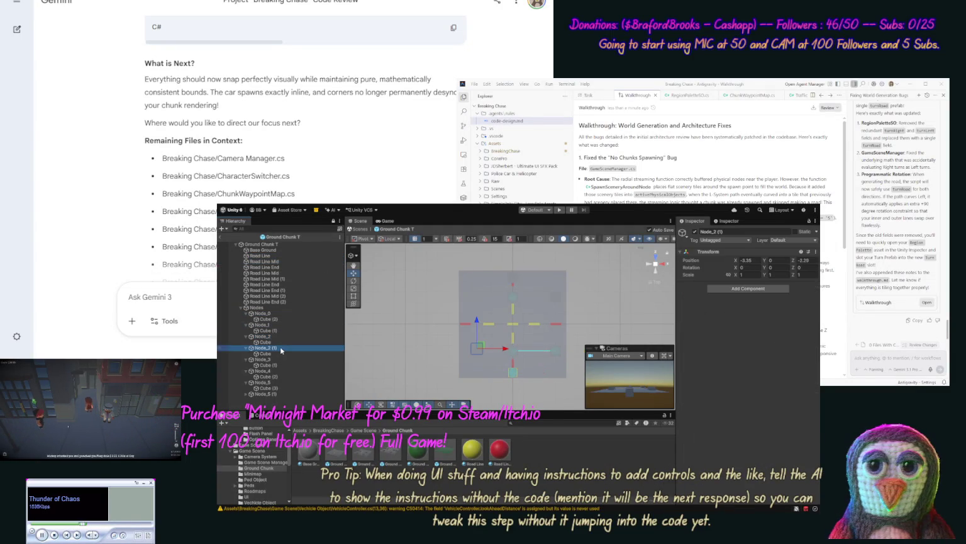
{"action": "left_click", "coordinate": [280, 346]}
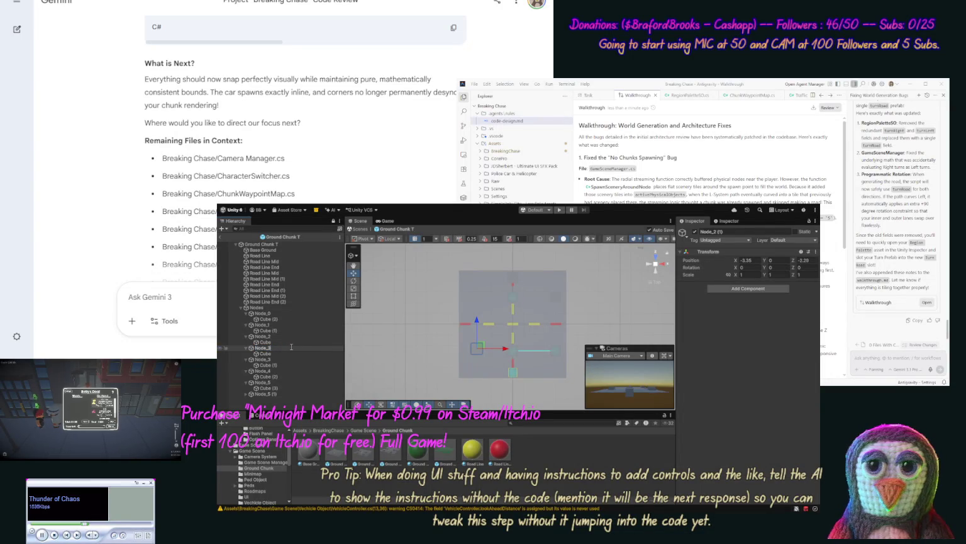
{"action": "key", "text": "Return"}
Rename the remaining nodes in order to Node_4, Node_5, Node_6 and Node_7
{"action": "left_click", "coordinate": [279, 358]}
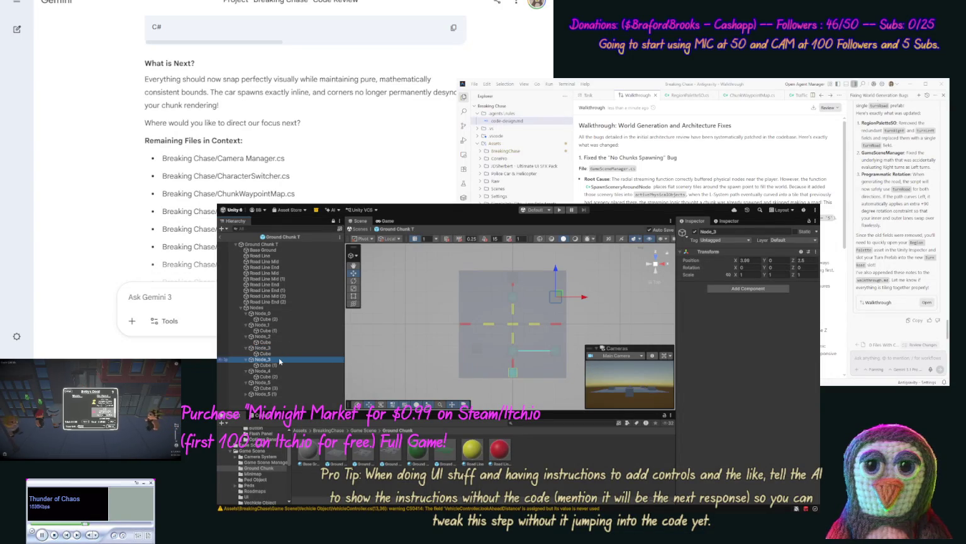
{"action": "left_click", "coordinate": [287, 359]}
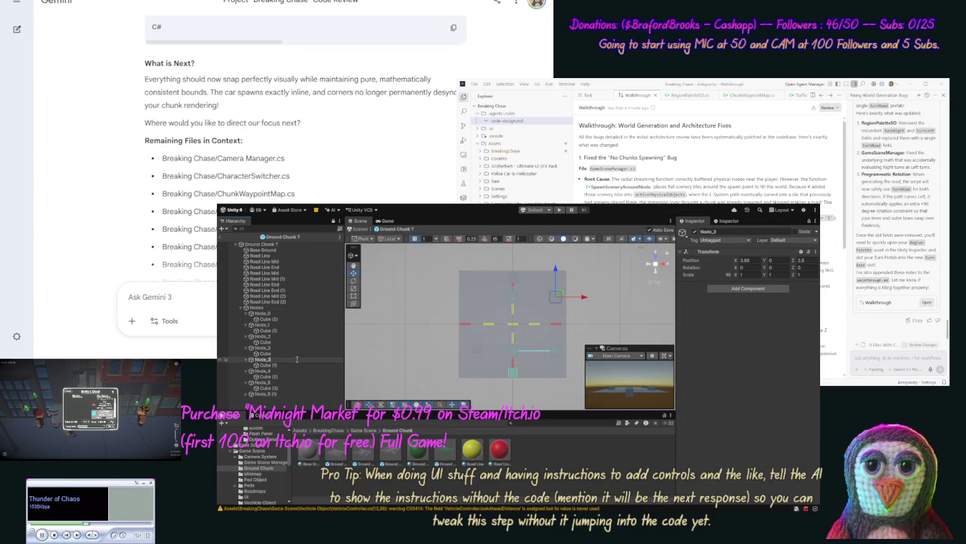
{"action": "type", "text": "Node_4"}
{"action": "key", "text": "Return"}
{"action": "left_click", "coordinate": [291, 371]}
{"action": "left_click", "coordinate": [291, 369]}
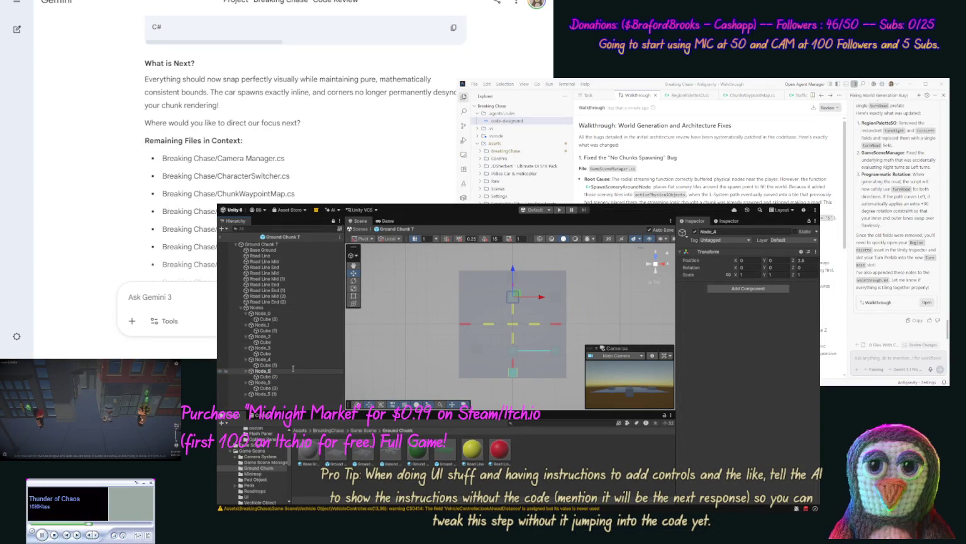
{"action": "left_click", "coordinate": [280, 383]}
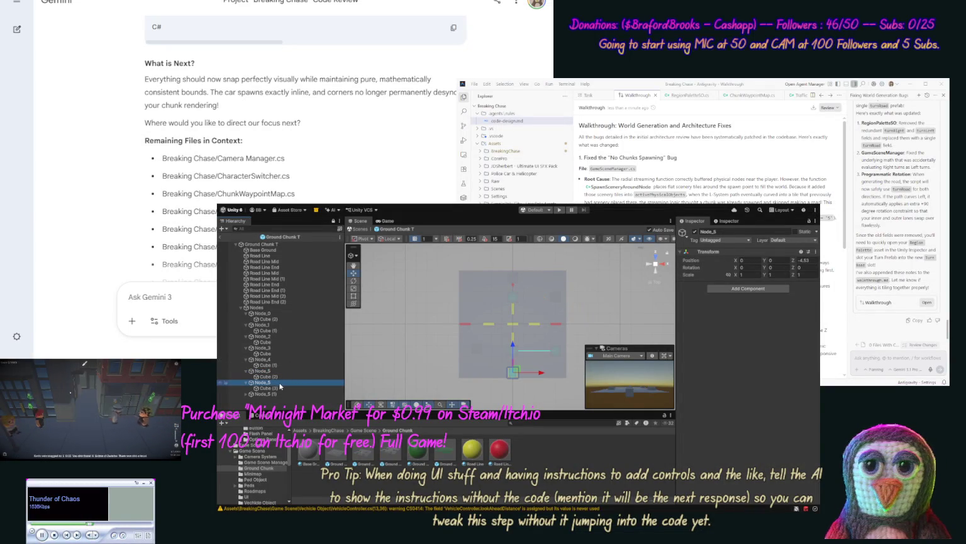
{"action": "left_click", "coordinate": [281, 382]}
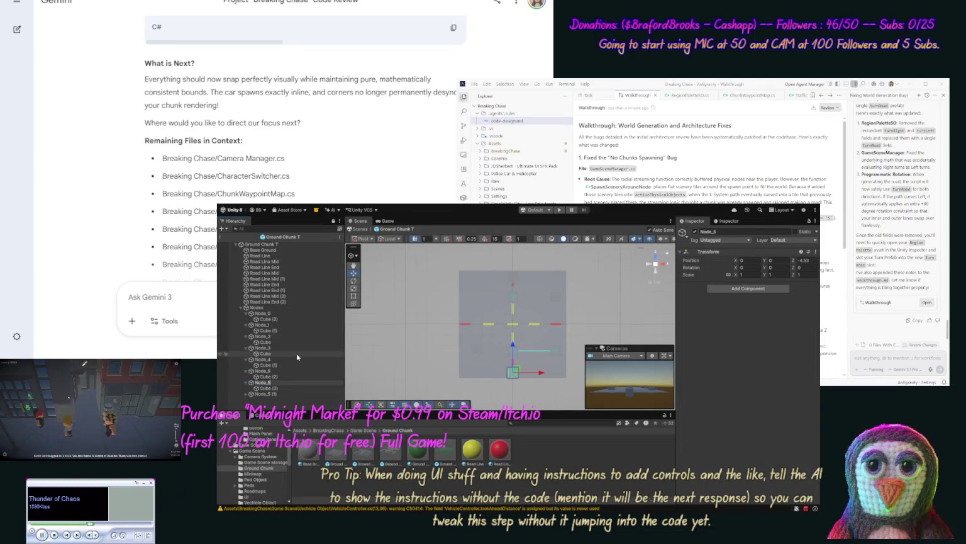
{"action": "type", "text": "Node_6"}
{"action": "key", "text": "Return"}
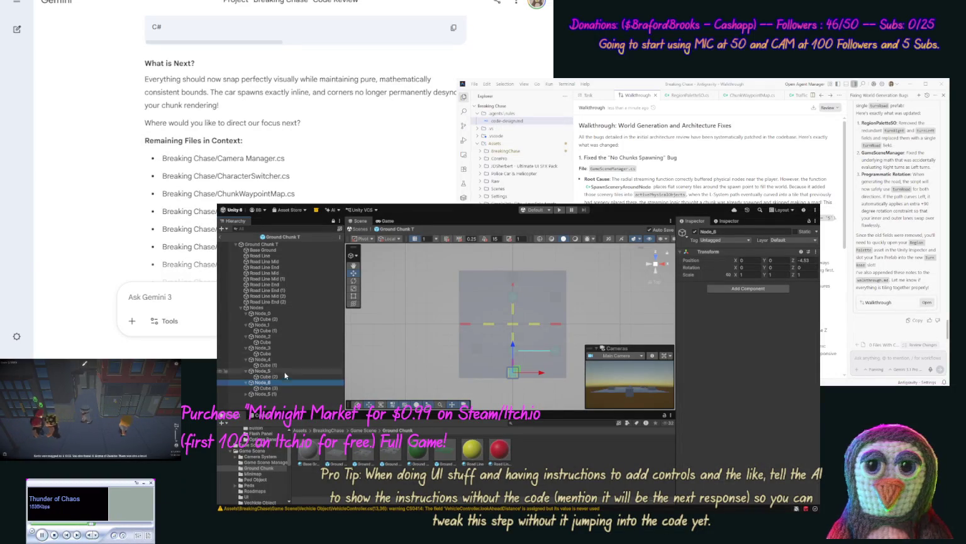
{"action": "left_click", "coordinate": [281, 394]}
{"action": "left_click", "coordinate": [284, 394]}
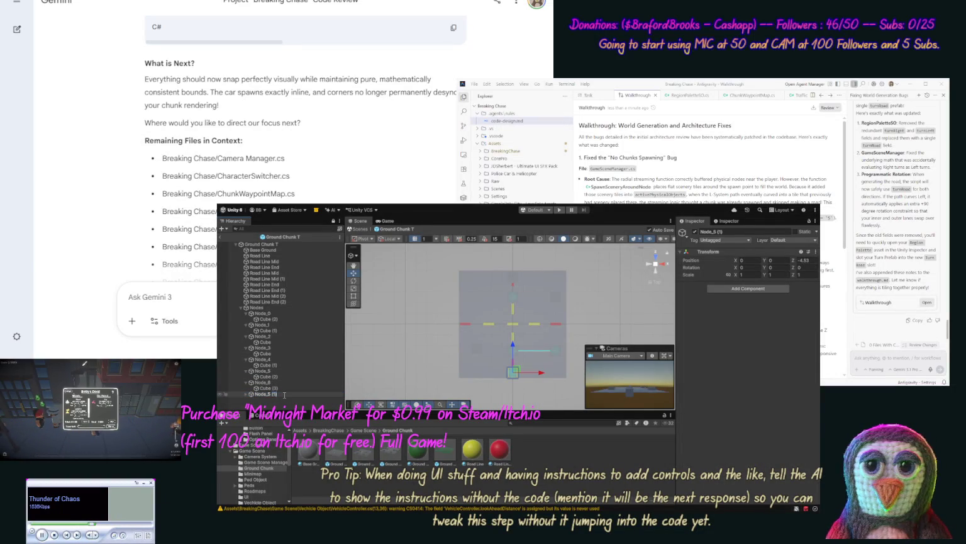
{"action": "type", "text": "7"}
{"action": "key", "text": "Return"}
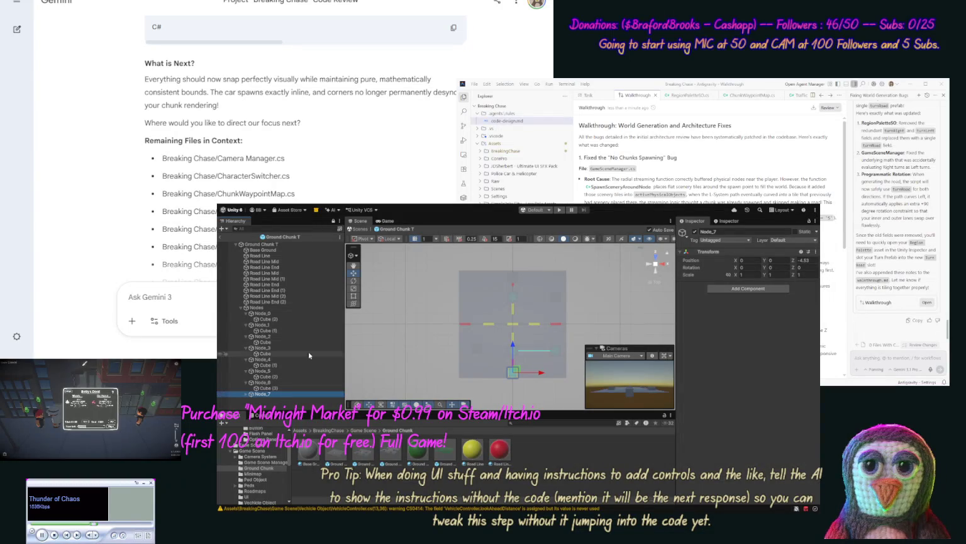
{"action": "left_click", "coordinate": [286, 244]}
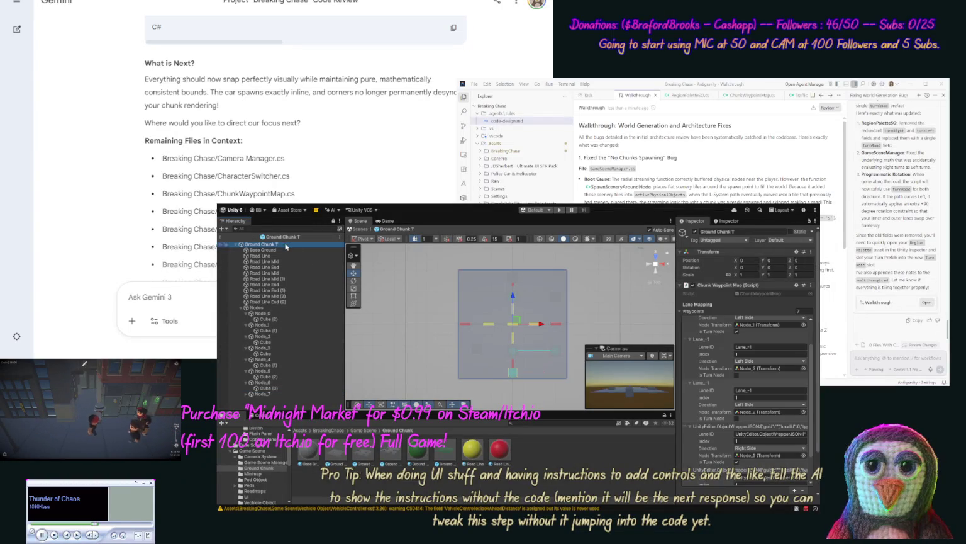
Undo the garbled ObjectWrapperJSON paste so the waypoint entry gets back its Lane_1 values
{"action": "left_click", "coordinate": [809, 378]}
{"action": "scroll", "coordinate": [812, 390], "scroll_direction": "down", "scroll_amount": 2}
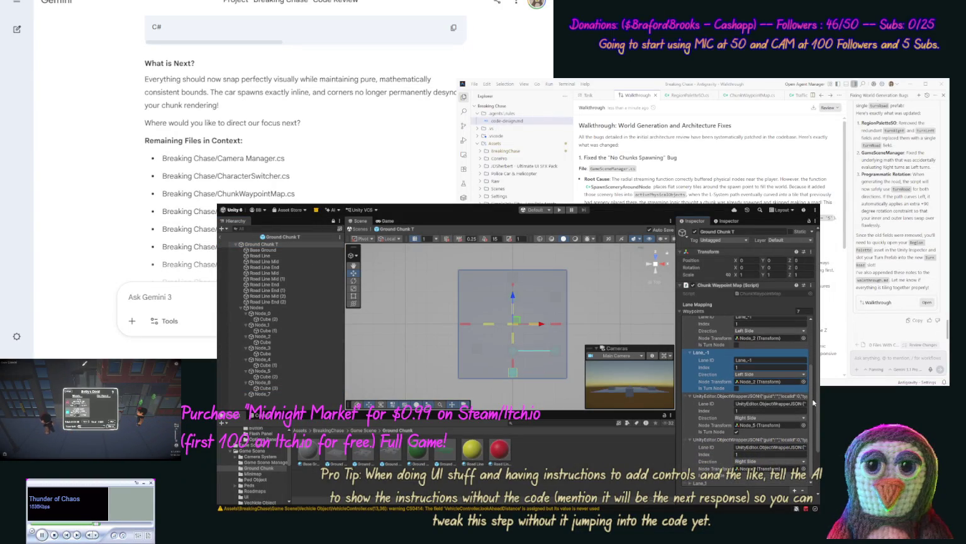
{"action": "scroll", "coordinate": [812, 412], "scroll_direction": "down", "scroll_amount": 1}
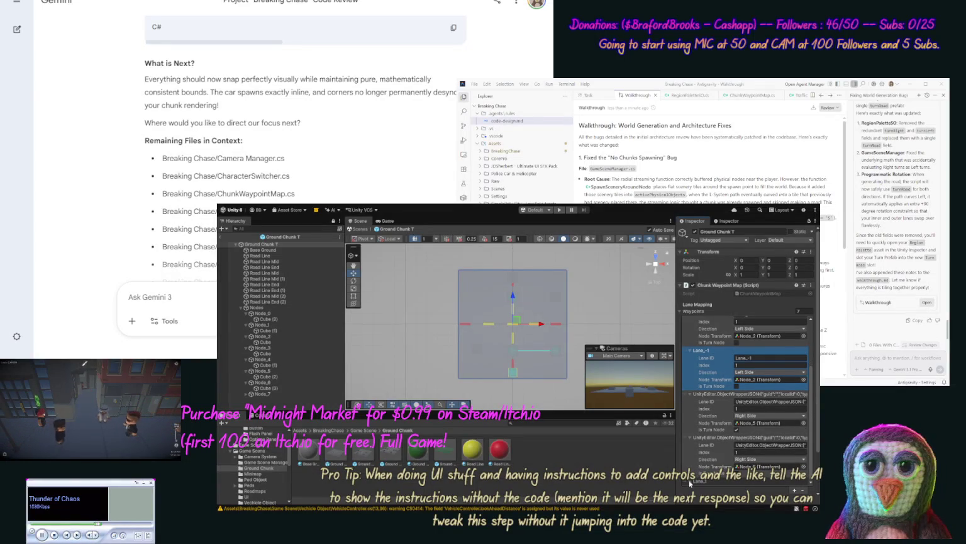
{"action": "left_click", "coordinate": [692, 481]}
{"action": "left_click", "coordinate": [731, 464]}
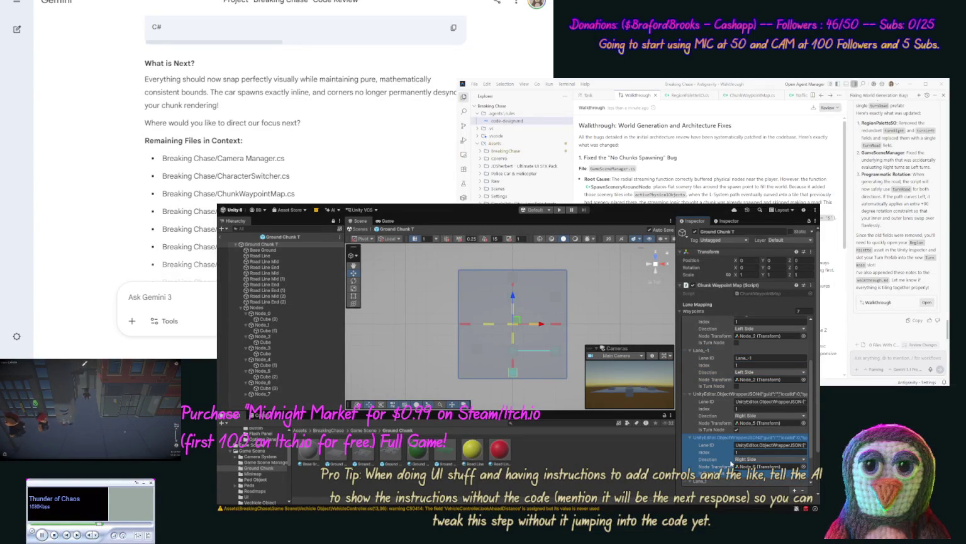
{"action": "left_click", "coordinate": [729, 428]}
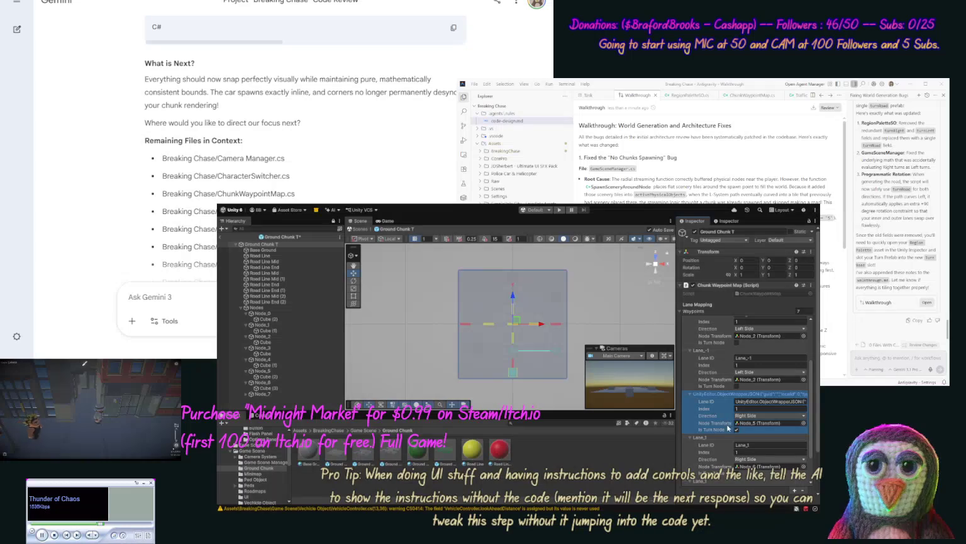
{"action": "key", "text": "ctrl+z"}
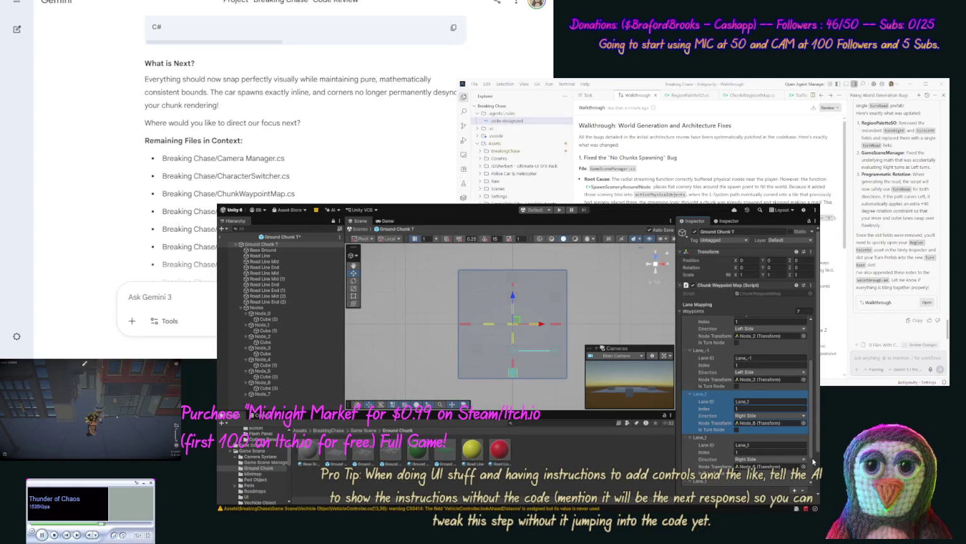
Add an eighth waypoint and assign Node_3 to a Lane_-1 waypoint's Node Transform
{"action": "left_click", "coordinate": [794, 490]}
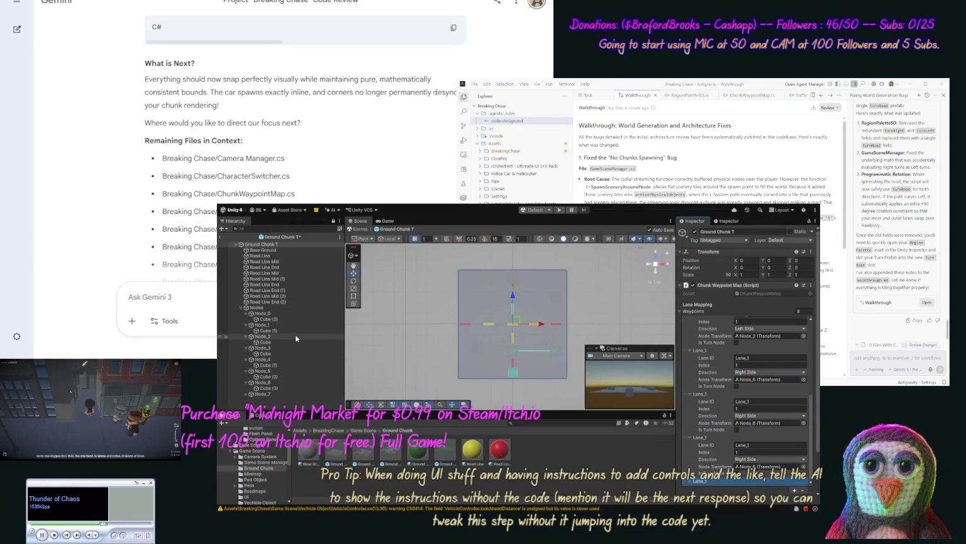
{"action": "left_click_drag", "start_coordinate": [811, 409], "coordinate": [813, 322]}
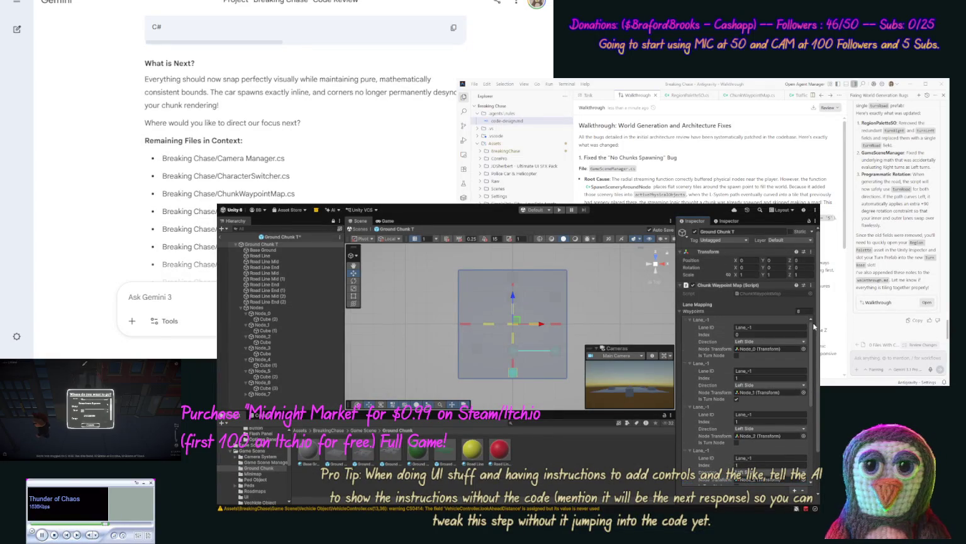
{"action": "scroll", "coordinate": [817, 351], "scroll_direction": "down", "scroll_amount": 1}
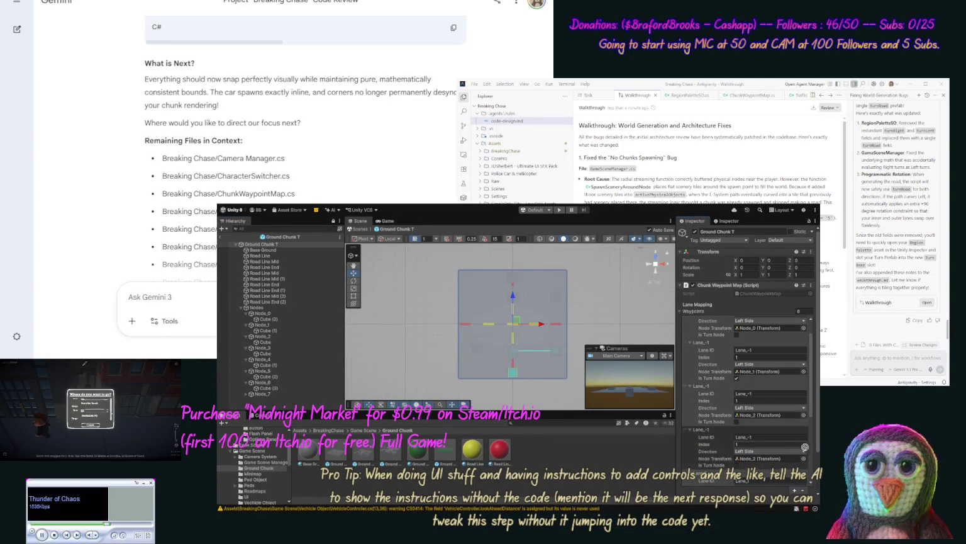
{"action": "left_click_drag", "start_coordinate": [258, 347], "coordinate": [767, 458]}
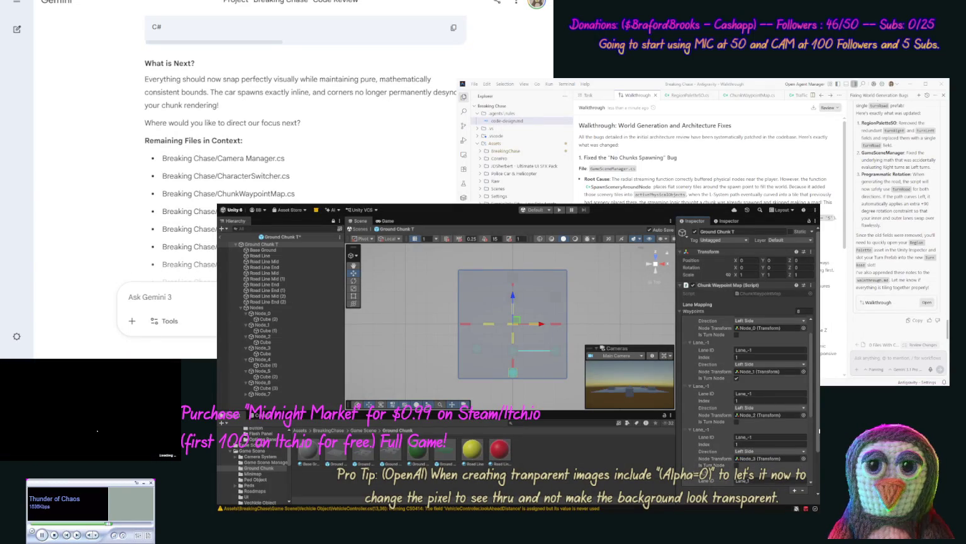
Mark the Node_2 waypoint as a turn node and assign Node_4 to a Lane_1 waypoint
{"action": "left_click", "coordinate": [736, 422]}
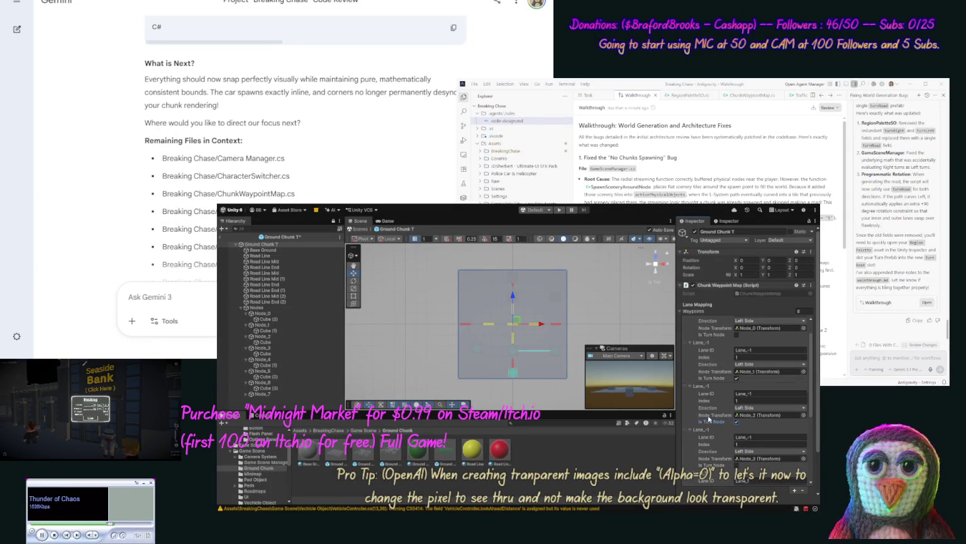
{"action": "left_click", "coordinate": [263, 336]}
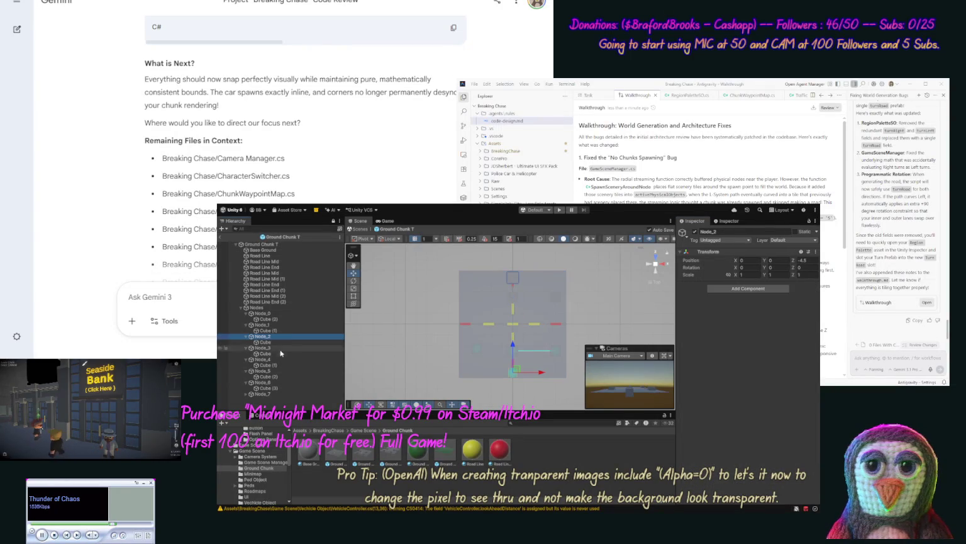
{"action": "left_click", "coordinate": [283, 359]}
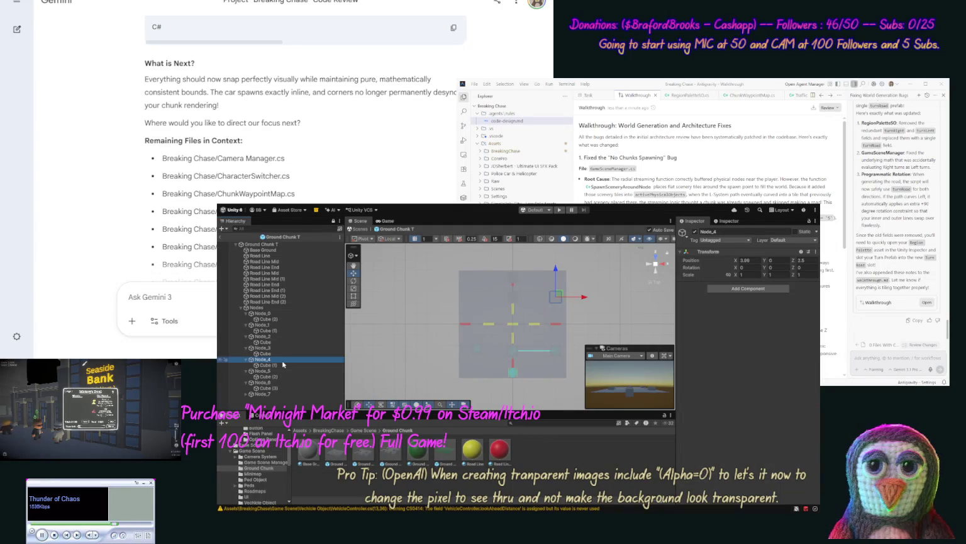
{"action": "left_click", "coordinate": [289, 244]}
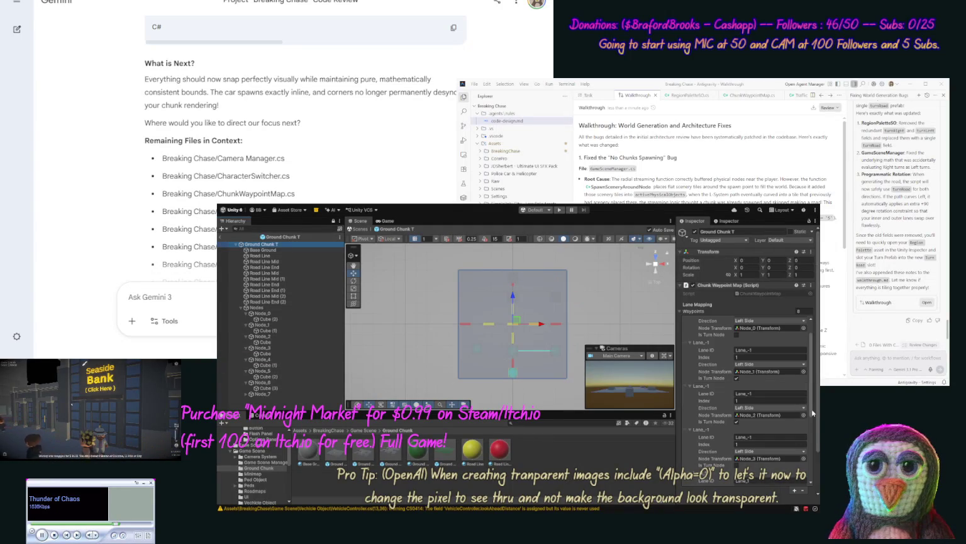
{"action": "scroll", "coordinate": [812, 412], "scroll_direction": "down", "scroll_amount": 5}
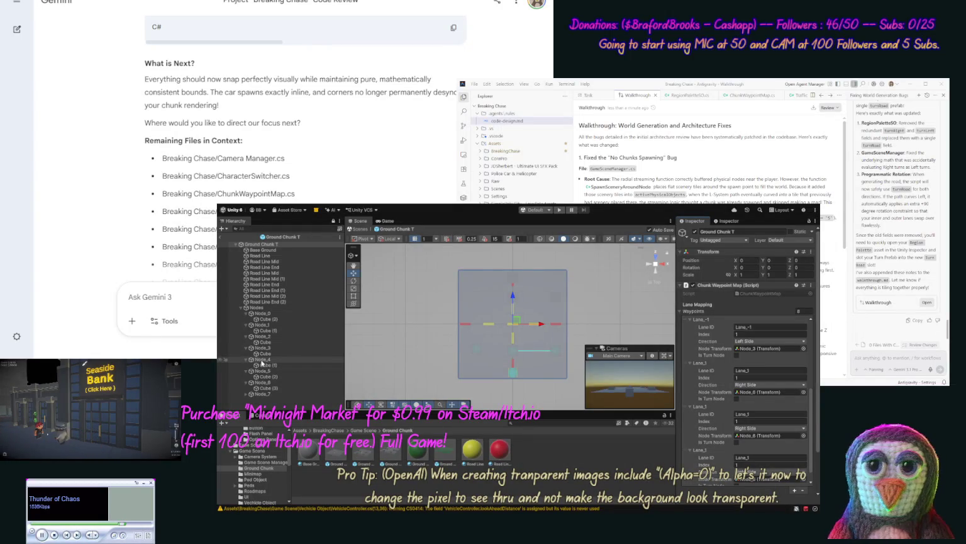
{"action": "left_click_drag", "start_coordinate": [261, 363], "coordinate": [752, 397]}
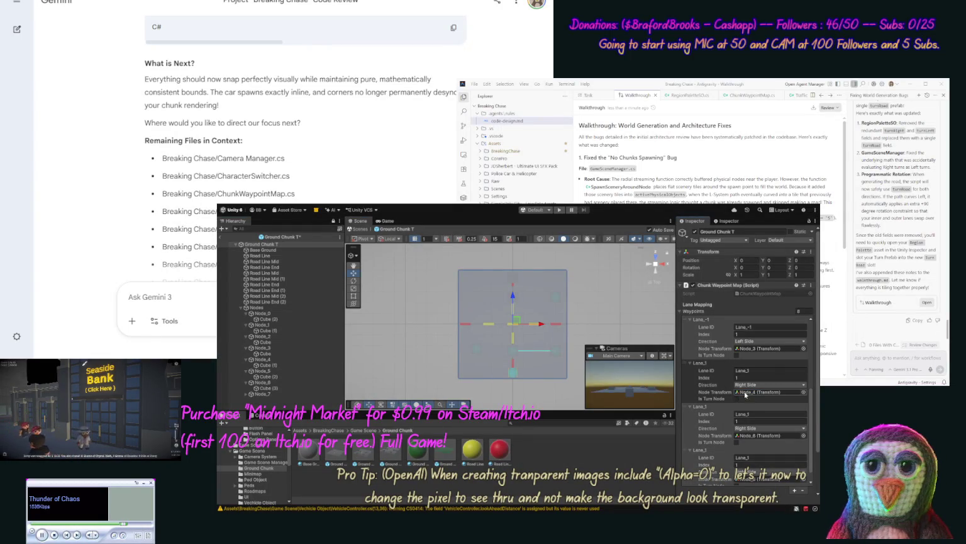
Assign Node_5 to the next Lane_1 waypoint
{"action": "left_click", "coordinate": [268, 376]}
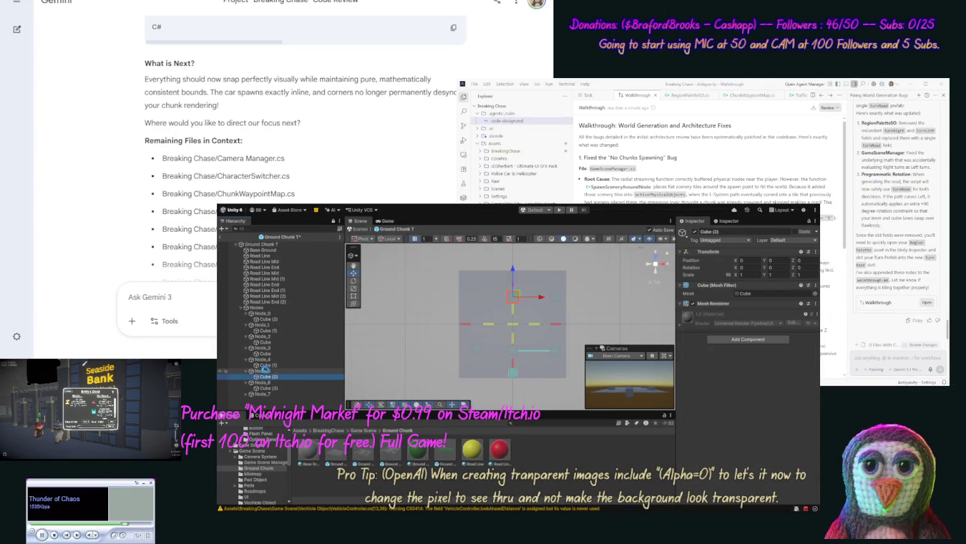
{"action": "left_click_drag", "start_coordinate": [321, 373], "coordinate": [353, 381]}
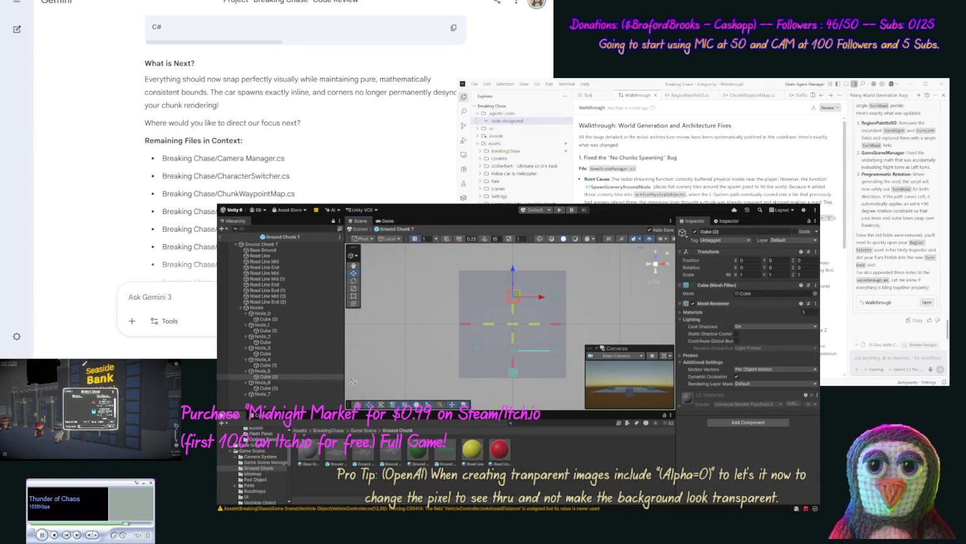
{"action": "left_click", "coordinate": [260, 244]}
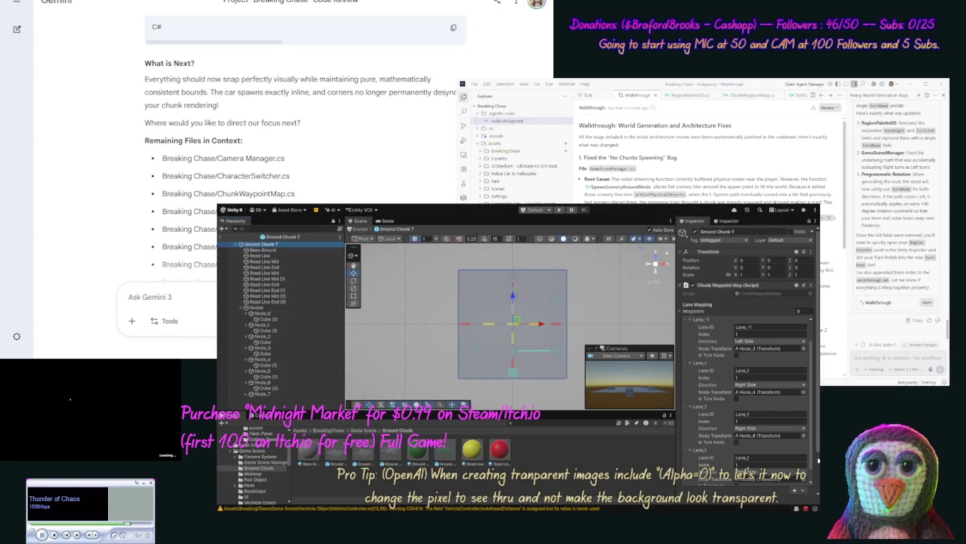
{"action": "scroll", "coordinate": [819, 461], "scroll_direction": "down", "scroll_amount": 2}
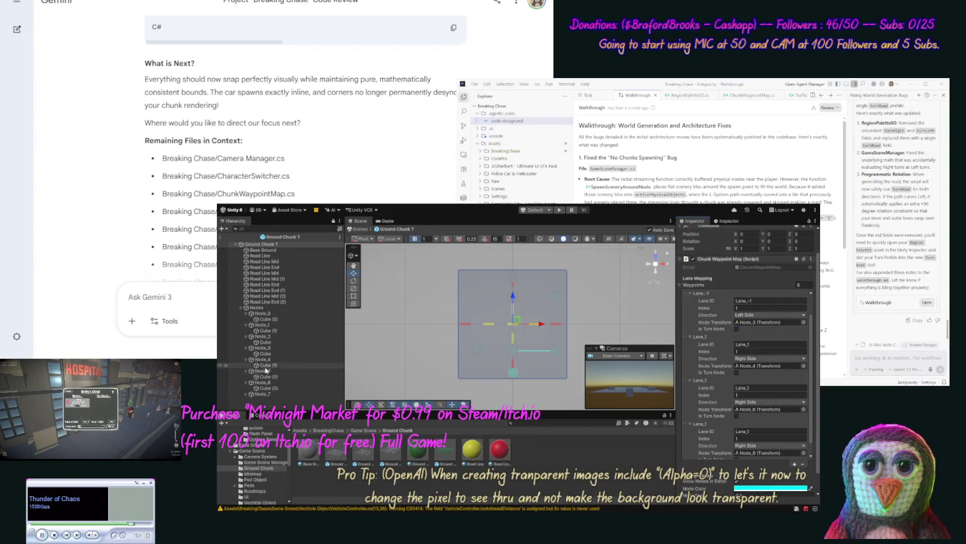
{"action": "left_click_drag", "start_coordinate": [656, 393], "coordinate": [758, 409]}
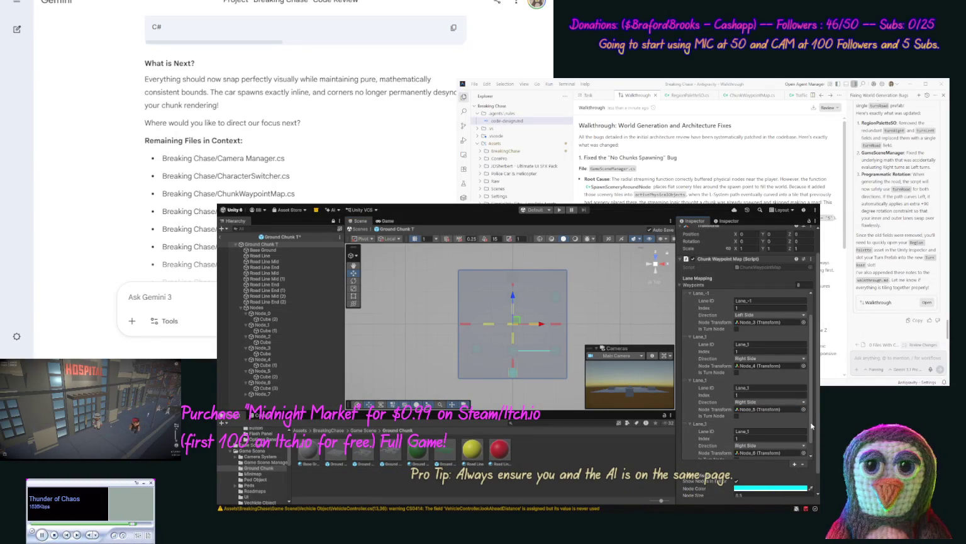
Move Node_6 forward to Z 4.23
{"action": "scroll", "coordinate": [816, 445], "scroll_direction": "down", "scroll_amount": 1}
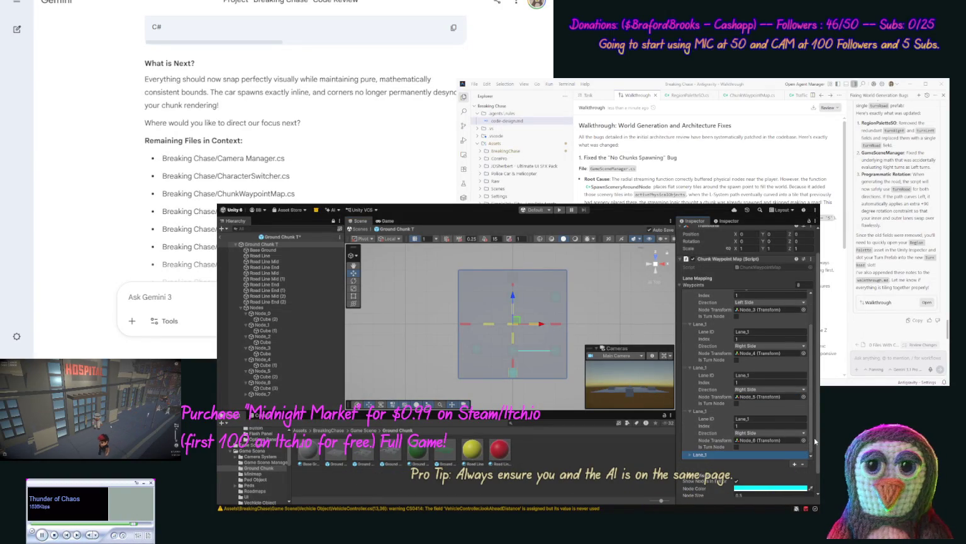
{"action": "left_click", "coordinate": [261, 371]}
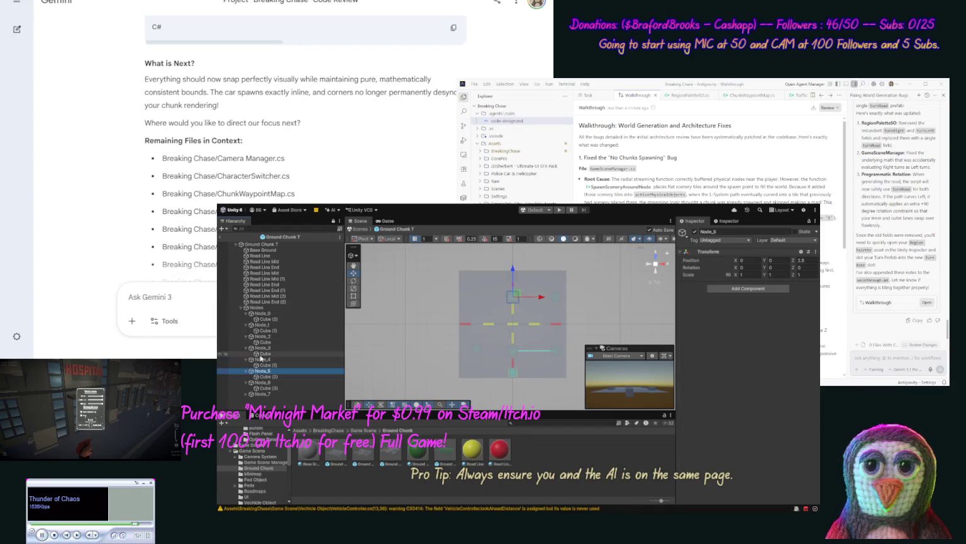
{"action": "left_click", "coordinate": [262, 382]}
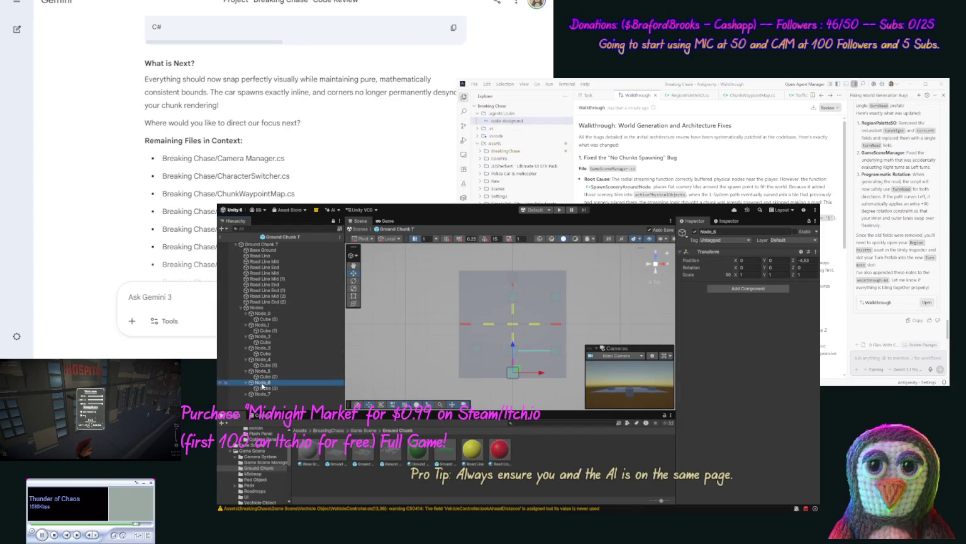
{"action": "left_click_drag", "start_coordinate": [512, 346], "coordinate": [512, 249]}
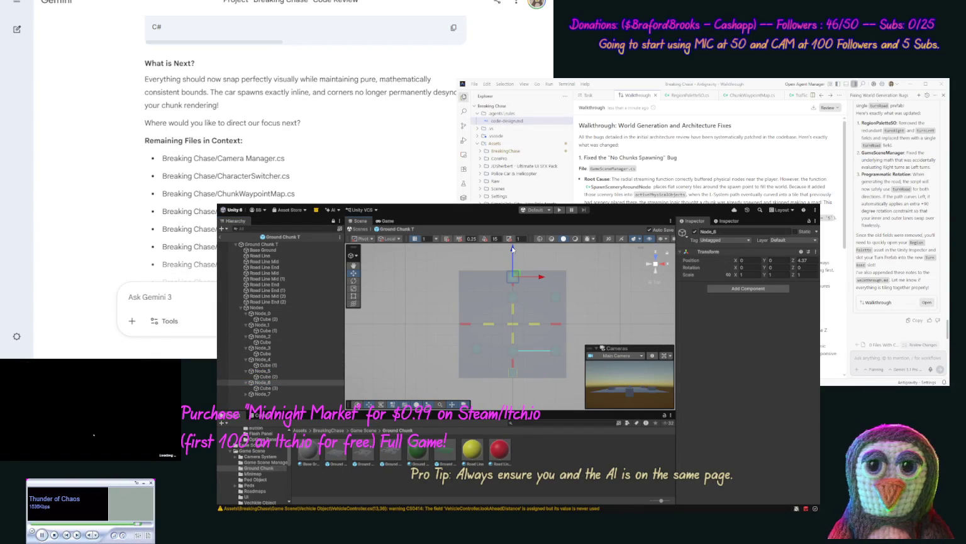
{"action": "left_click", "coordinate": [268, 388]}
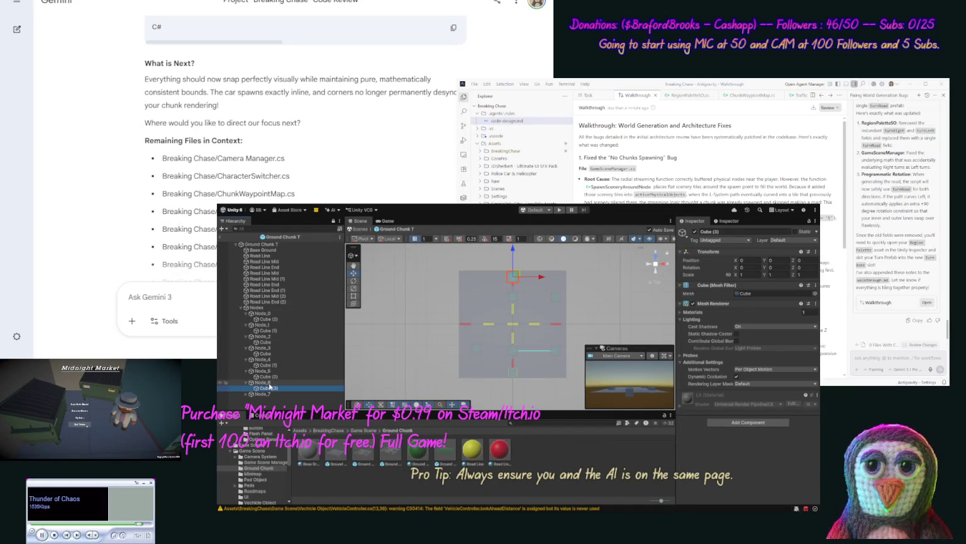
Flag the last waypoint as a turn node and assign Node_7 to it
{"action": "left_click", "coordinate": [277, 244]}
{"action": "left_click", "coordinate": [735, 478]}
{"action": "left_click", "coordinate": [737, 473]}
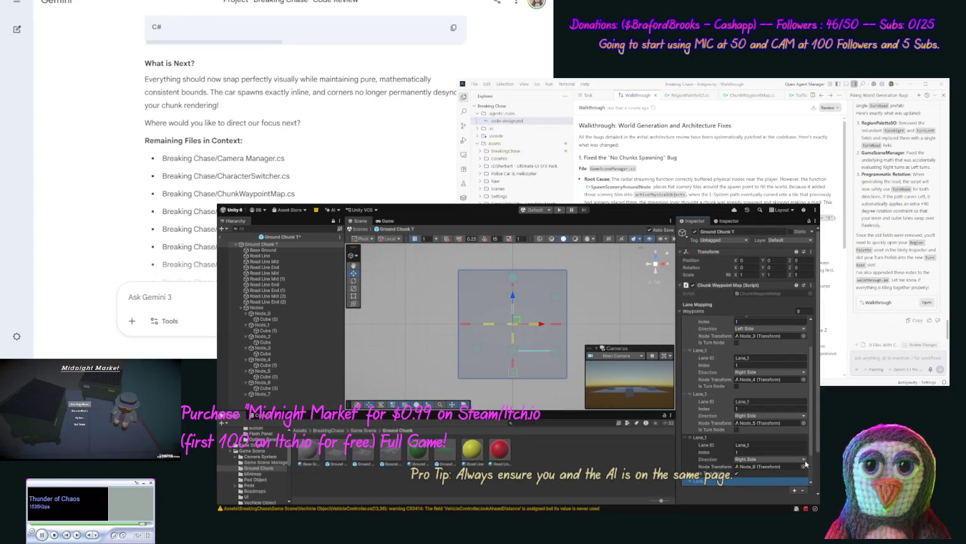
{"action": "scroll", "coordinate": [809, 447], "scroll_direction": "down", "scroll_amount": 2}
{"action": "scroll", "coordinate": [814, 477], "scroll_direction": "down", "scroll_amount": 1}
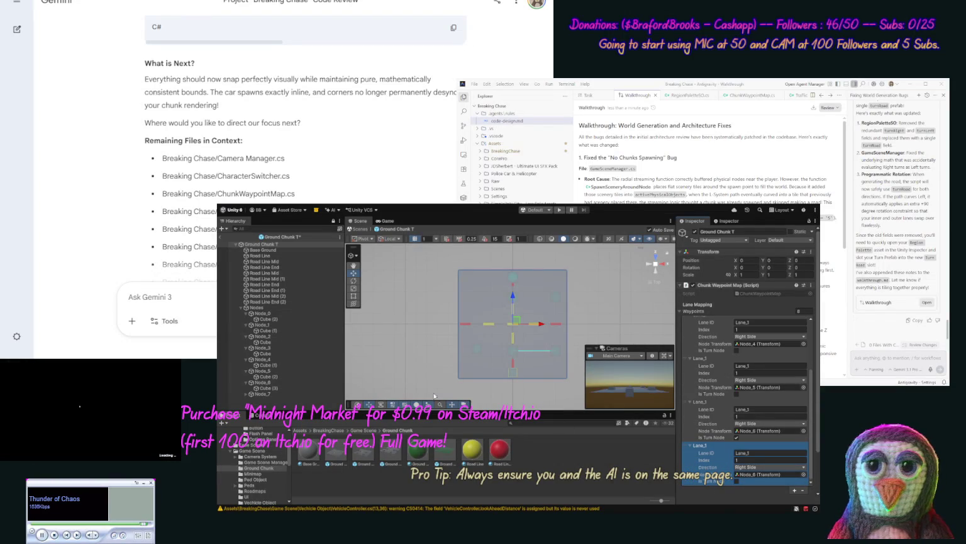
{"action": "left_click", "coordinate": [289, 394]}
{"action": "left_click_drag", "start_coordinate": [290, 398], "coordinate": [767, 478]}
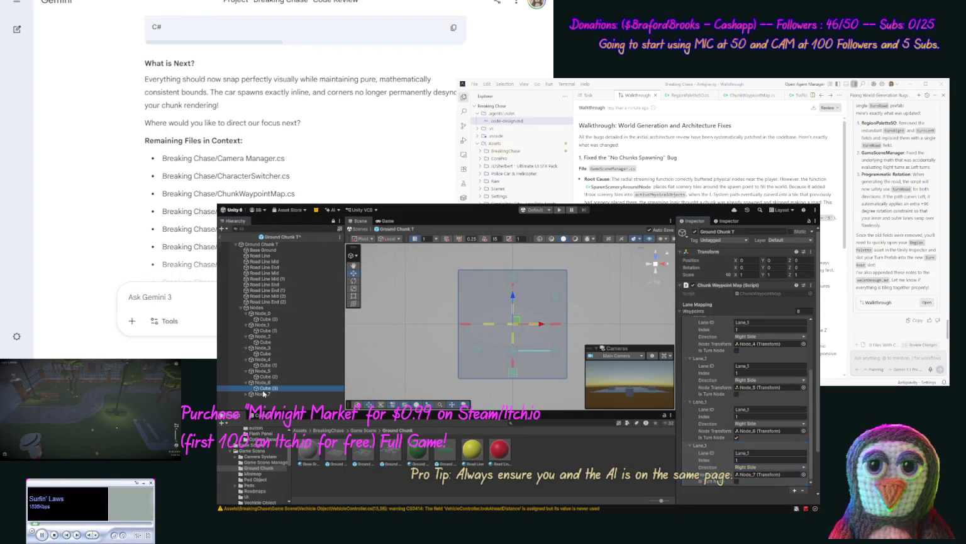
Check Node_4–Node_7, move Node_7 up to X -3.06, Z 2.43, and save the prefab
{"action": "left_click", "coordinate": [264, 389]}
{"action": "left_click", "coordinate": [263, 394]}
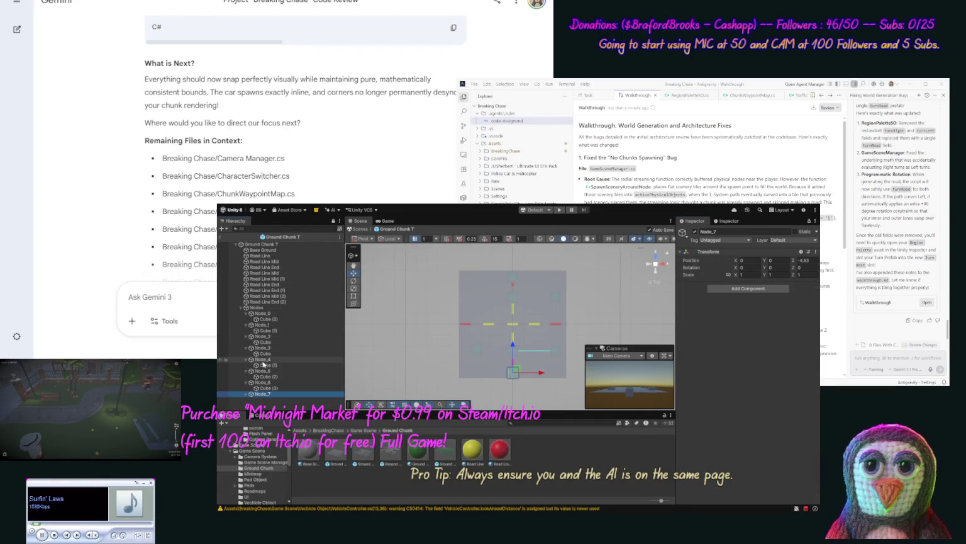
{"action": "left_click", "coordinate": [265, 360]}
{"action": "left_click", "coordinate": [265, 371]}
{"action": "left_click", "coordinate": [265, 383]}
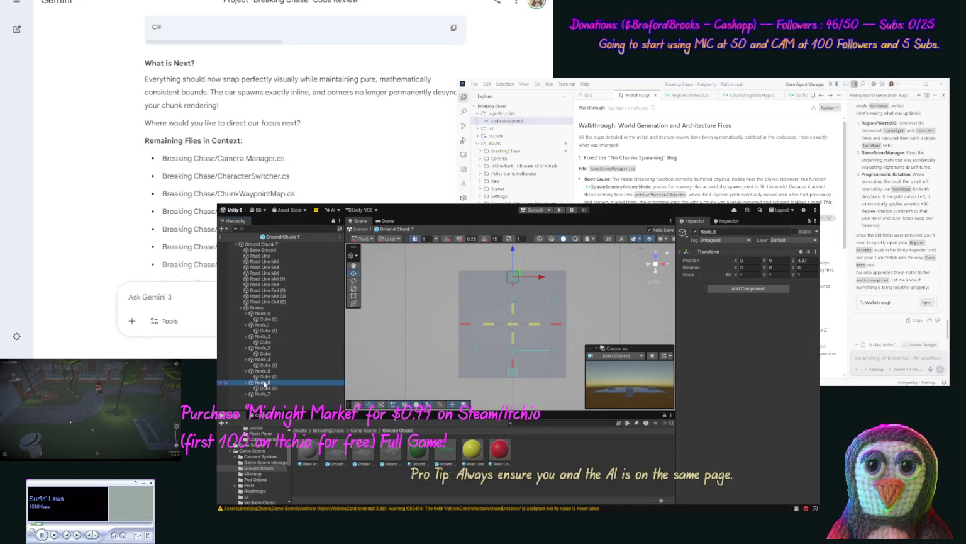
{"action": "left_click", "coordinate": [264, 394]}
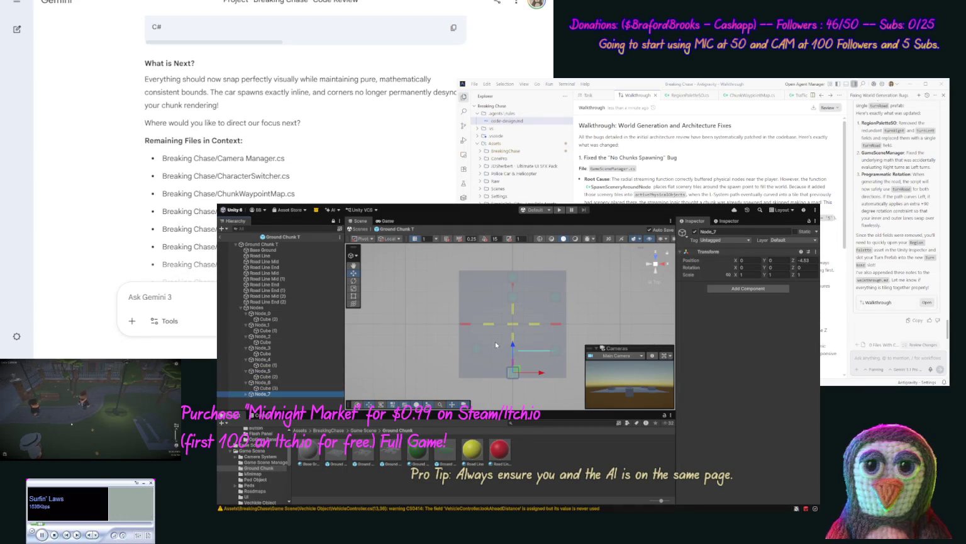
{"action": "left_click_drag", "start_coordinate": [515, 346], "coordinate": [522, 285]}
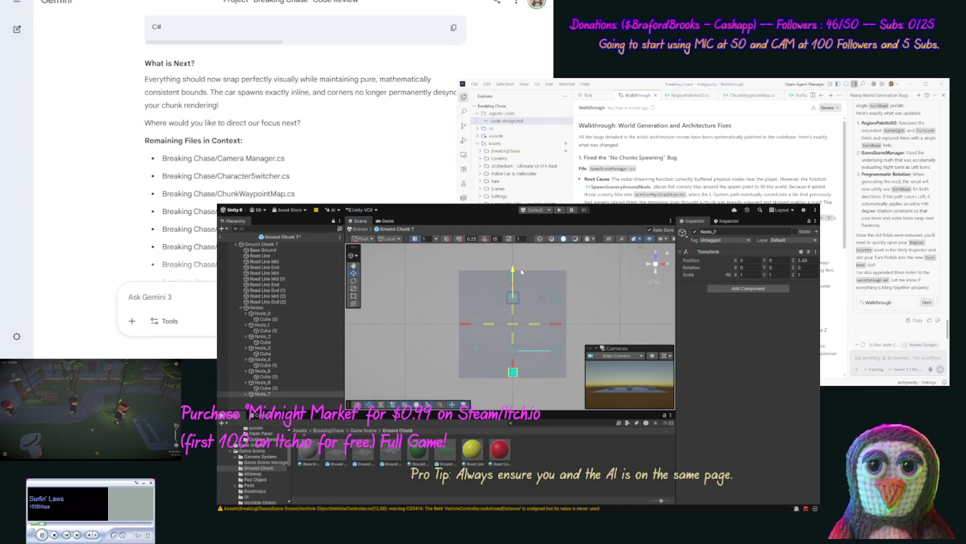
{"action": "key", "text": "ctrl+s"}
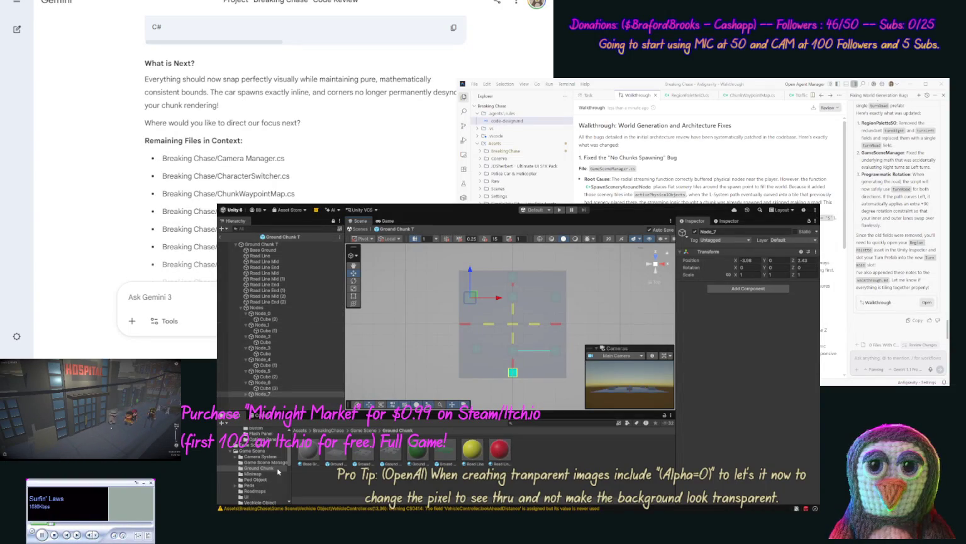
Inspect the Demo Roadmap's road prefab assignments in the Roadmaps folder
{"action": "scroll", "coordinate": [289, 465], "scroll_direction": "down", "scroll_amount": 5}
{"action": "scroll", "coordinate": [290, 475], "scroll_direction": "up", "scroll_amount": 3}
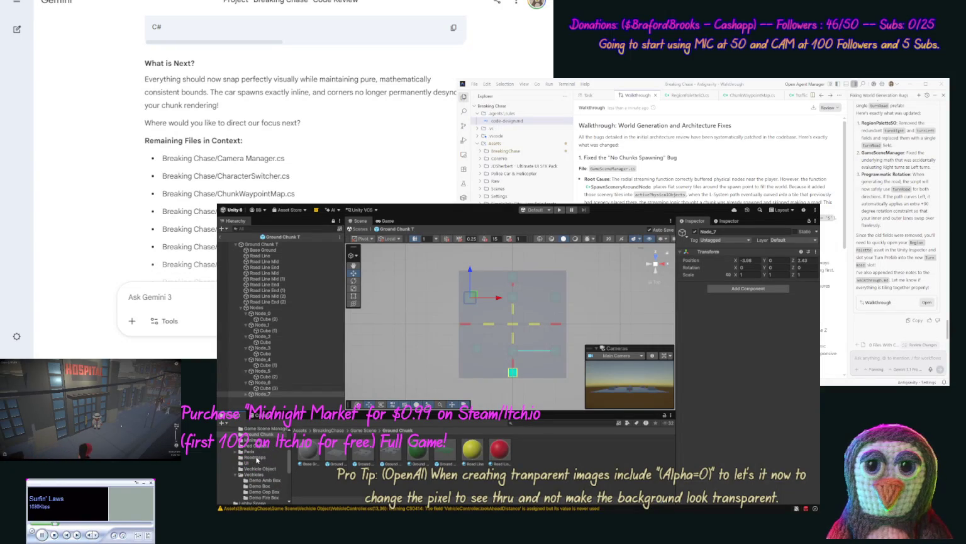
{"action": "left_click", "coordinate": [255, 457]}
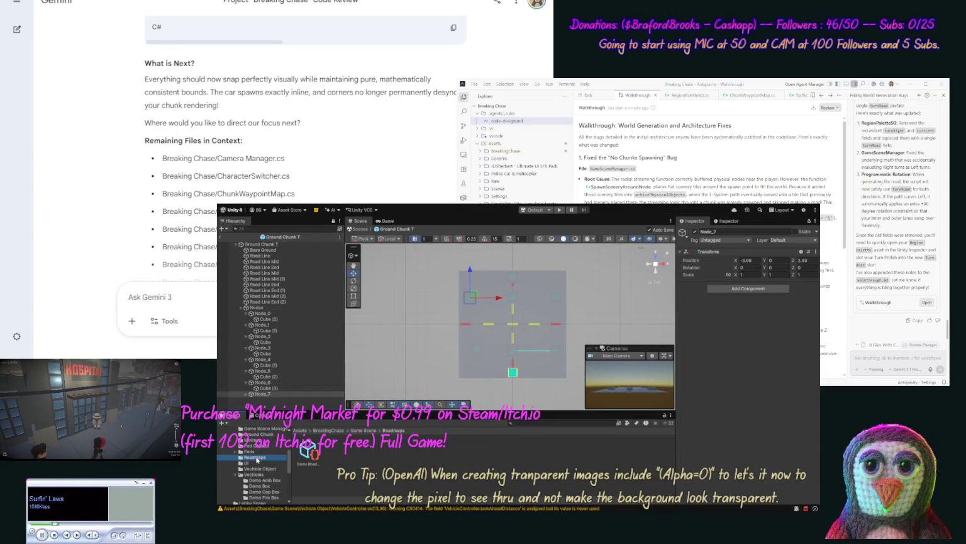
{"action": "left_click", "coordinate": [309, 451]}
Select the Ground Chunk T prefab asset in the ground chunk folder
{"action": "left_click", "coordinate": [268, 435]}
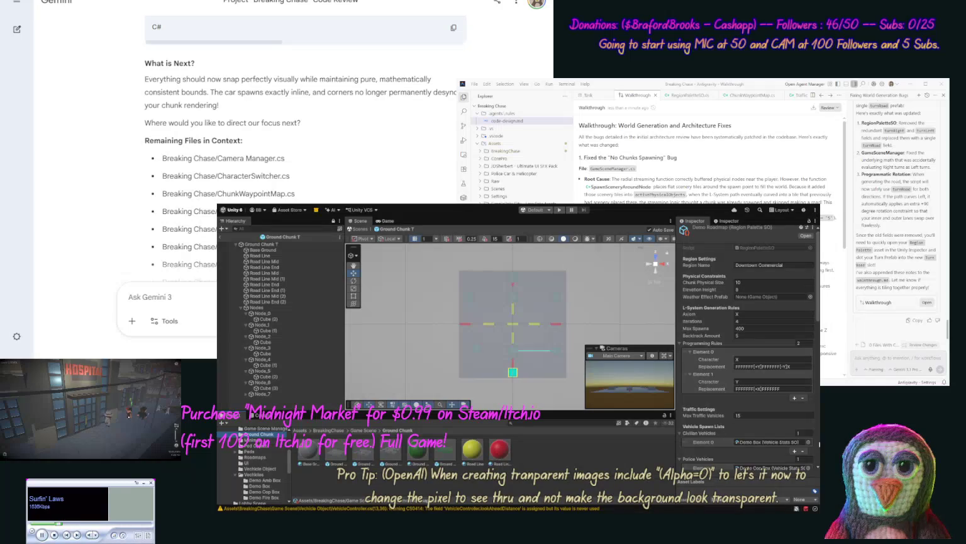
{"action": "scroll", "coordinate": [819, 444], "scroll_direction": "down", "scroll_amount": 6}
{"action": "scroll", "coordinate": [819, 444], "scroll_direction": "down", "scroll_amount": 5}
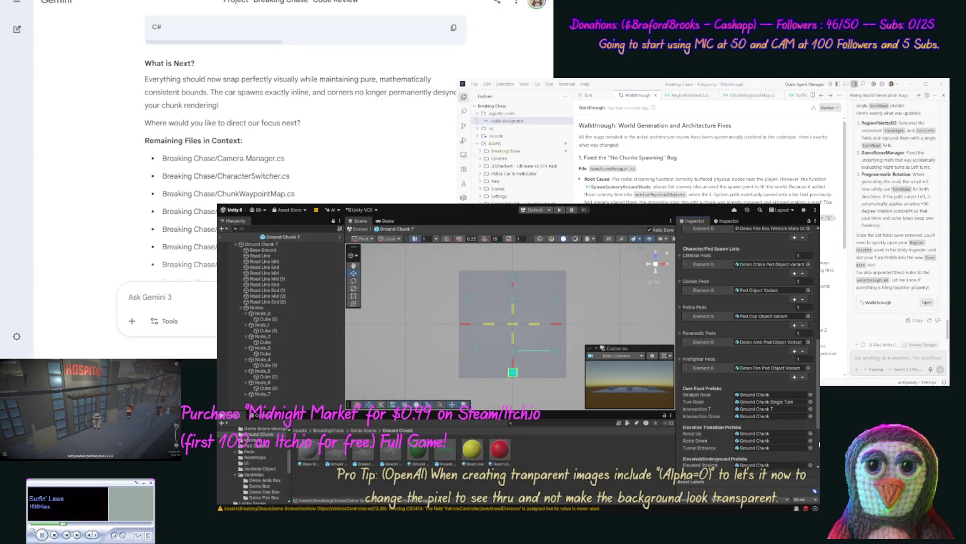
{"action": "left_click", "coordinate": [385, 452]}
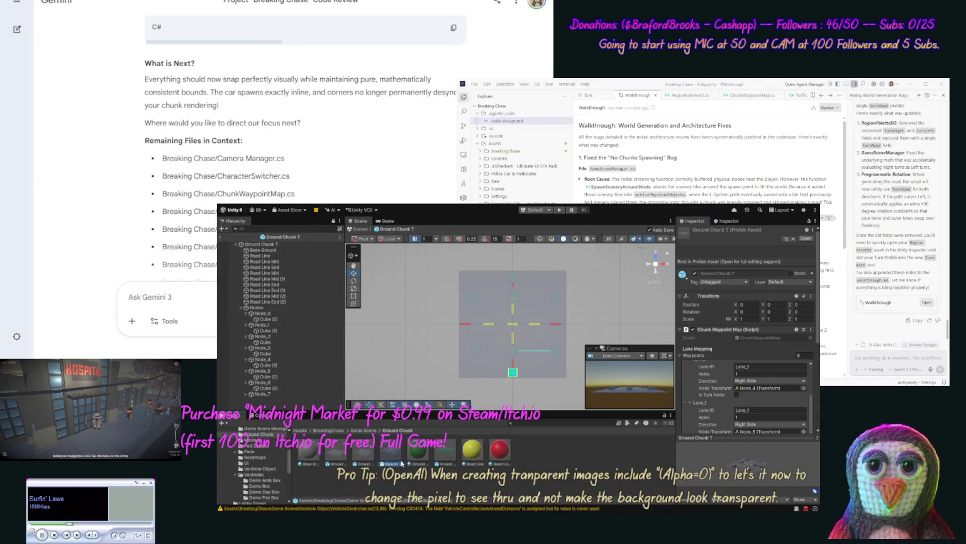
Duplicate the Ground Chunk T prefab as Ground Chunk T 1 and set handles to pivot
{"action": "key", "text": "ctrl+d"}
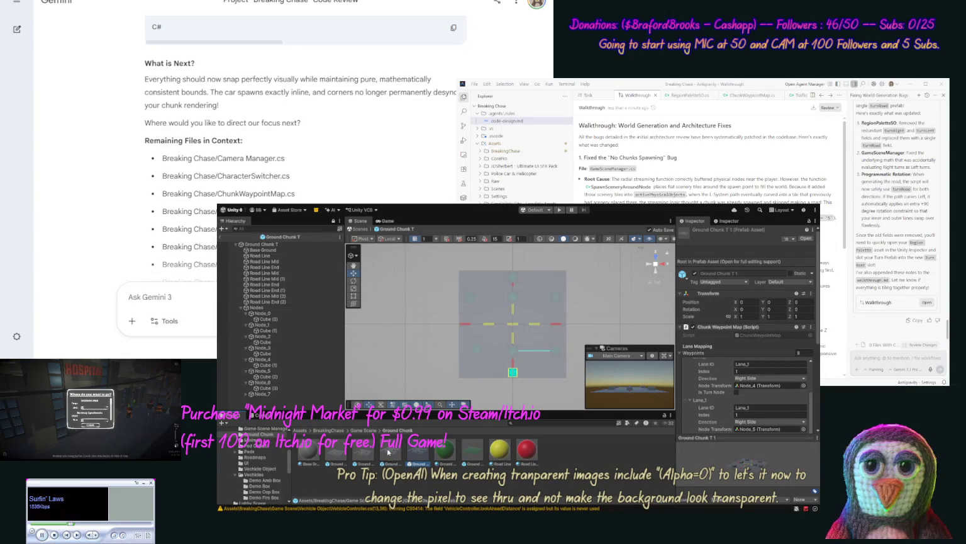
{"action": "left_click", "coordinate": [386, 341]}
{"action": "key", "text": "z"}
{"action": "key", "text": "z"}
{"action": "key", "text": "z"}
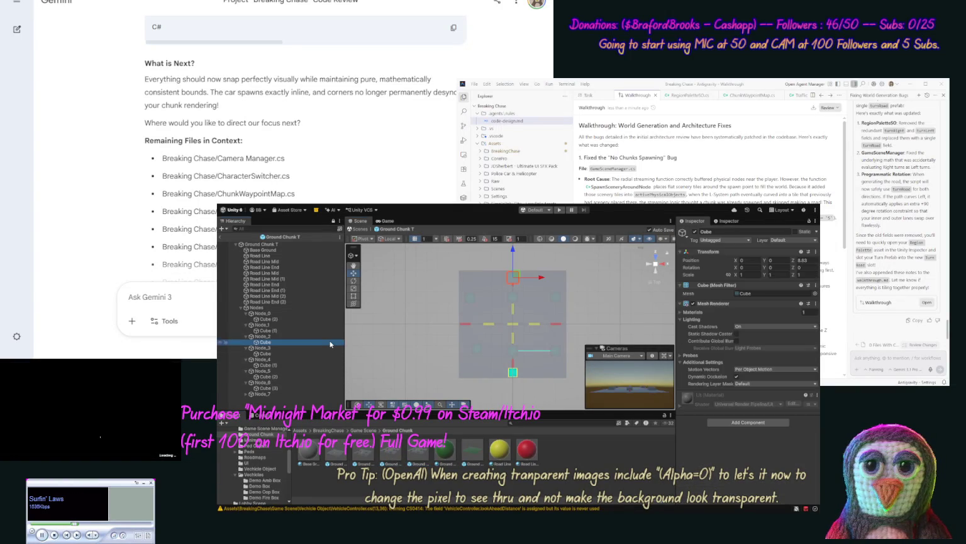
Open the original Ground Chunk T prefab, not the T 1 copy, for editing
{"action": "left_click", "coordinate": [397, 452]}
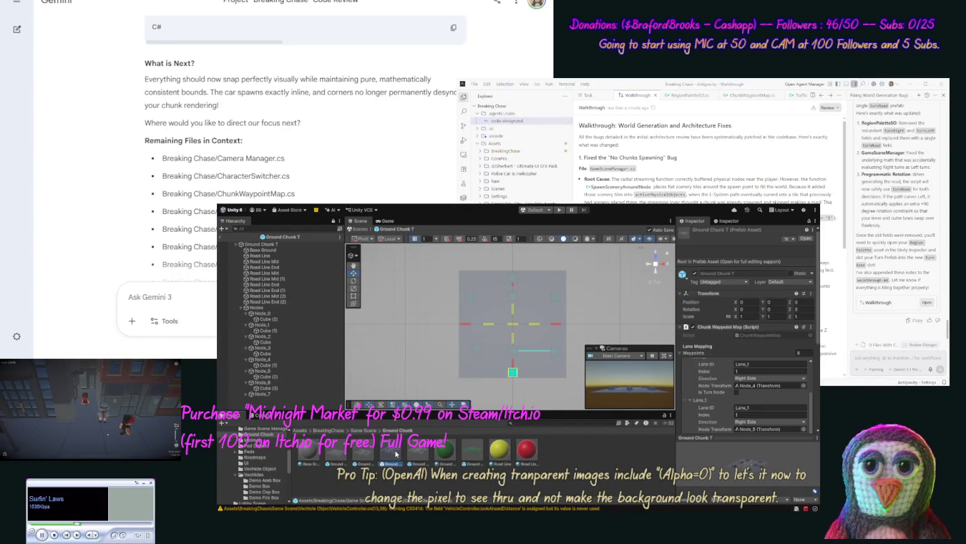
{"action": "left_click", "coordinate": [351, 451]}
{"action": "left_click", "coordinate": [368, 451]}
{"action": "left_click", "coordinate": [390, 450]}
{"action": "double_click", "coordinate": [390, 450]}
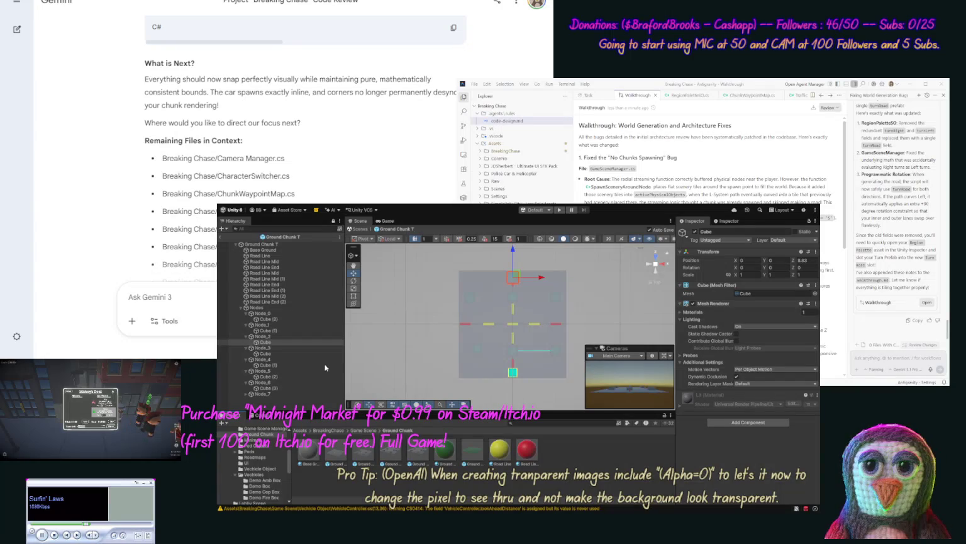
{"action": "left_click", "coordinate": [414, 453]}
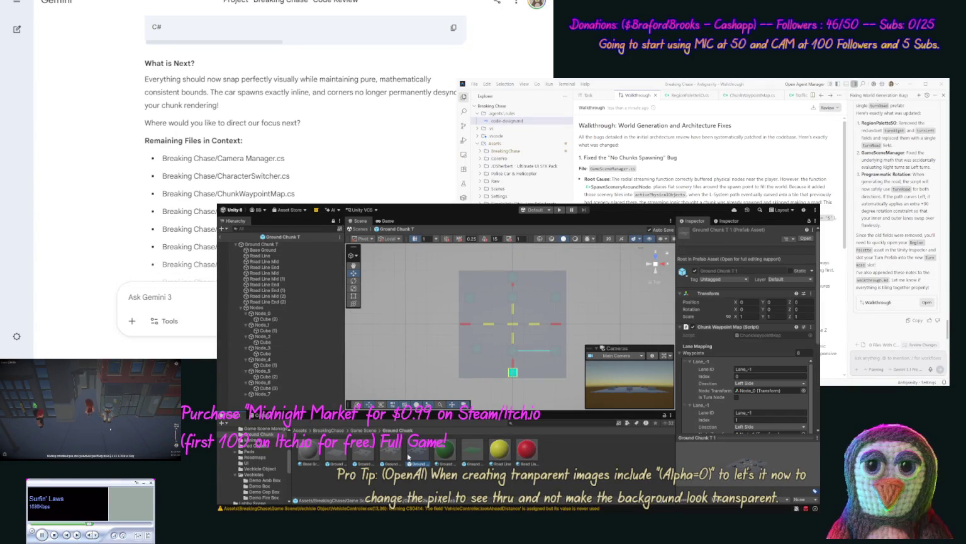
{"action": "left_click", "coordinate": [392, 452]}
{"action": "double_click", "coordinate": [391, 452]}
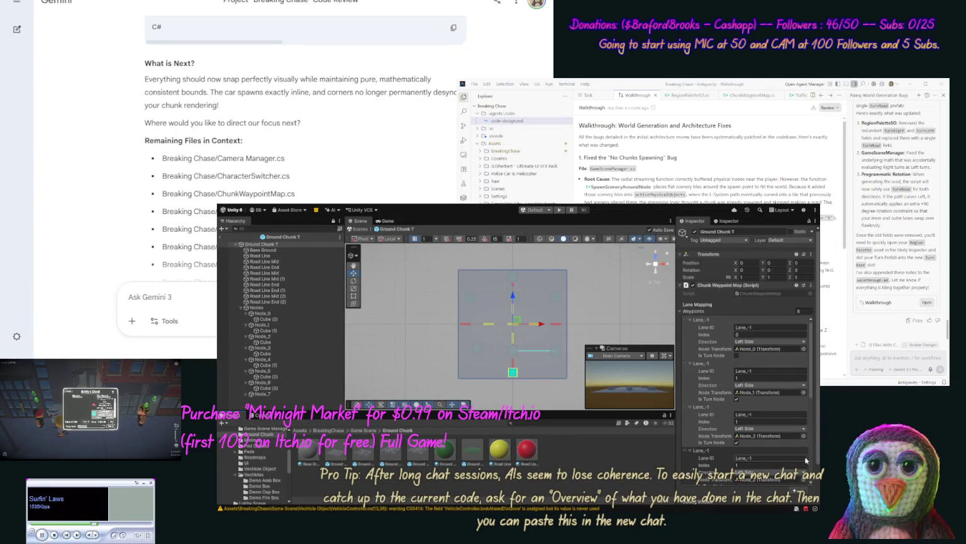
Remove the Node_3 waypoint from Lane_-1 and the last Lane_1 waypoint from the Chunk Waypoint Map
{"action": "scroll", "coordinate": [809, 402], "scroll_direction": "down", "scroll_amount": 3}
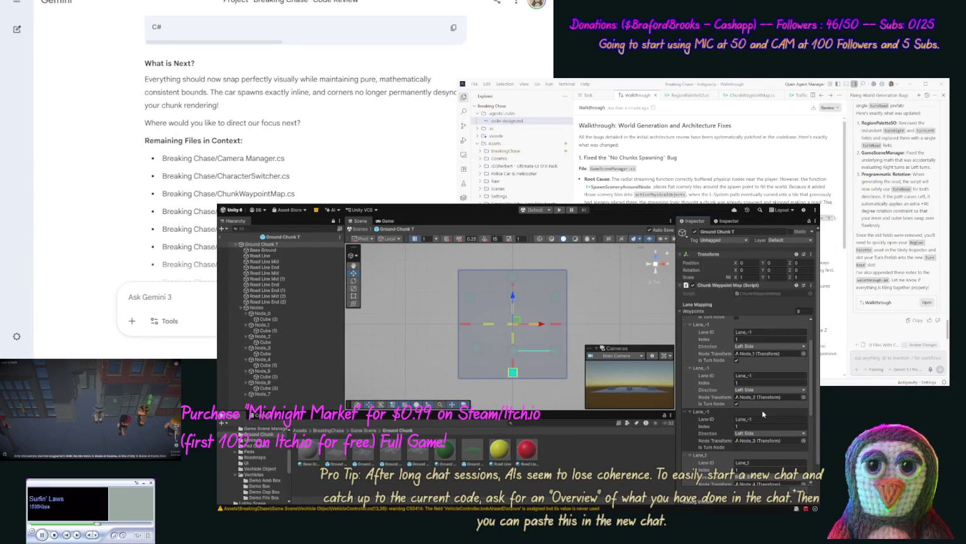
{"action": "left_click", "coordinate": [763, 413]}
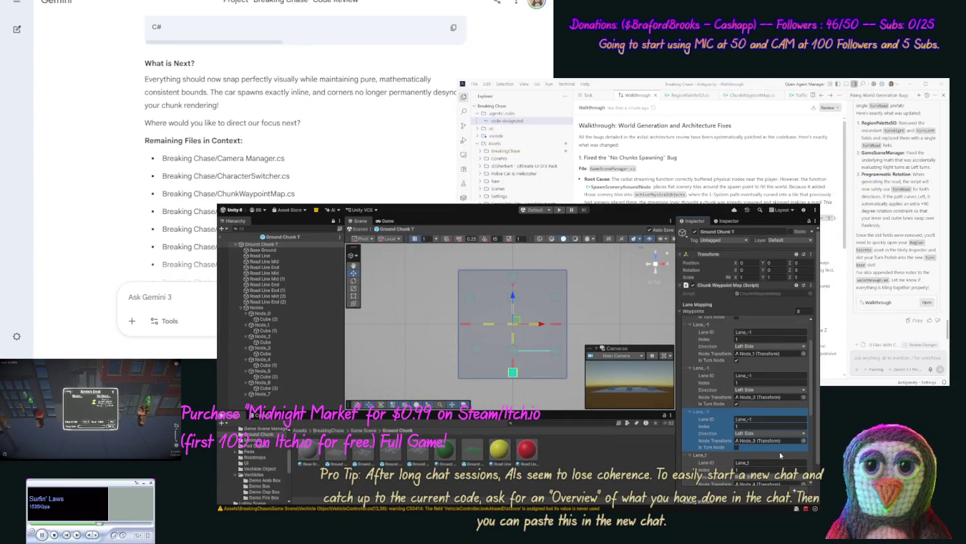
{"action": "key", "text": "Delete"}
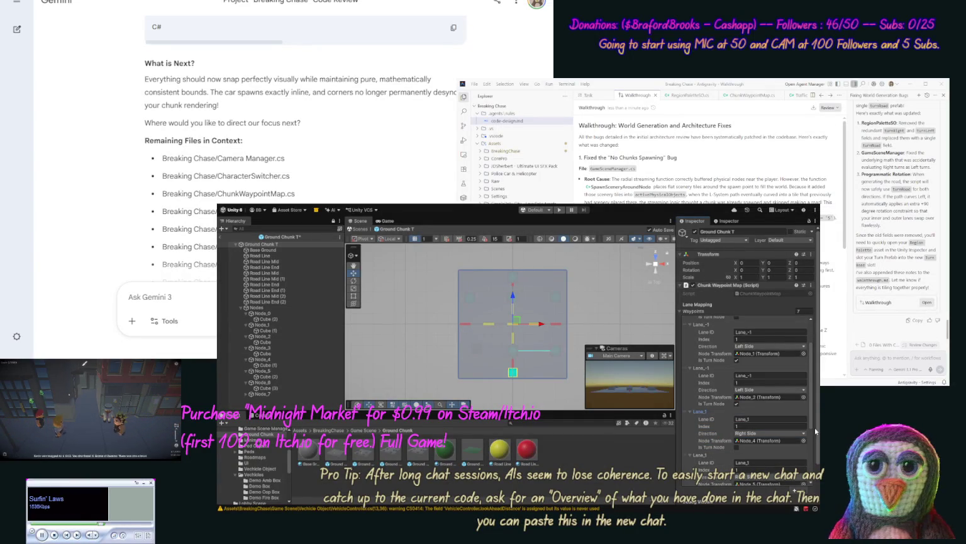
{"action": "left_click_drag", "start_coordinate": [813, 421], "coordinate": [807, 467]}
{"action": "scroll", "coordinate": [755, 440], "scroll_direction": "down", "scroll_amount": 1}
{"action": "left_click", "coordinate": [723, 450]}
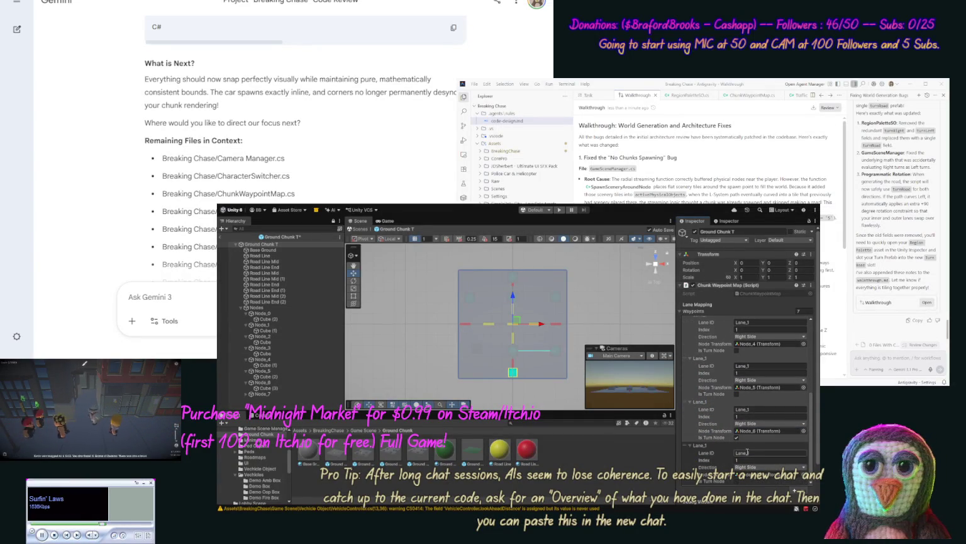
{"action": "key", "text": "Delete"}
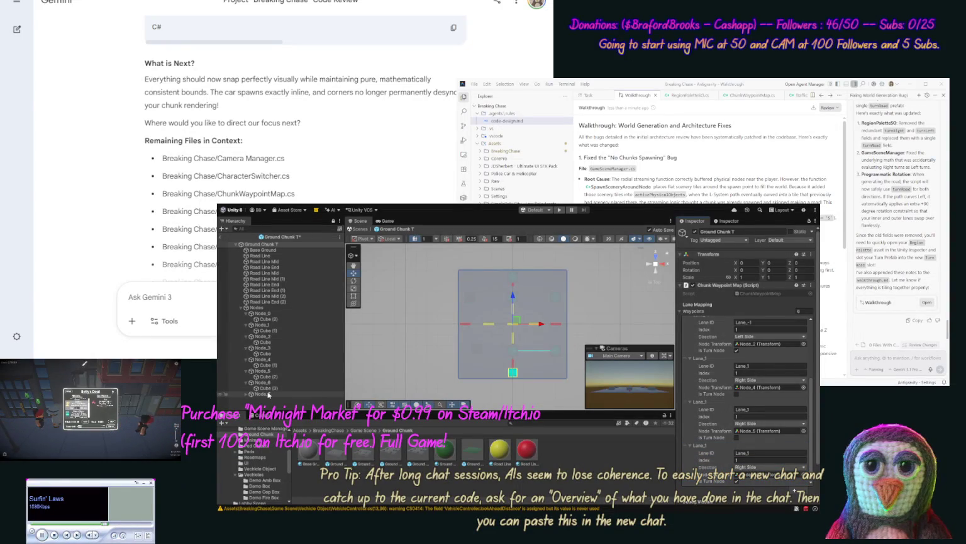
Delete Node_3, Node_7, Road Line Mid (2) and Road Line End (2) from the chunk
{"action": "left_click", "coordinate": [267, 394]}
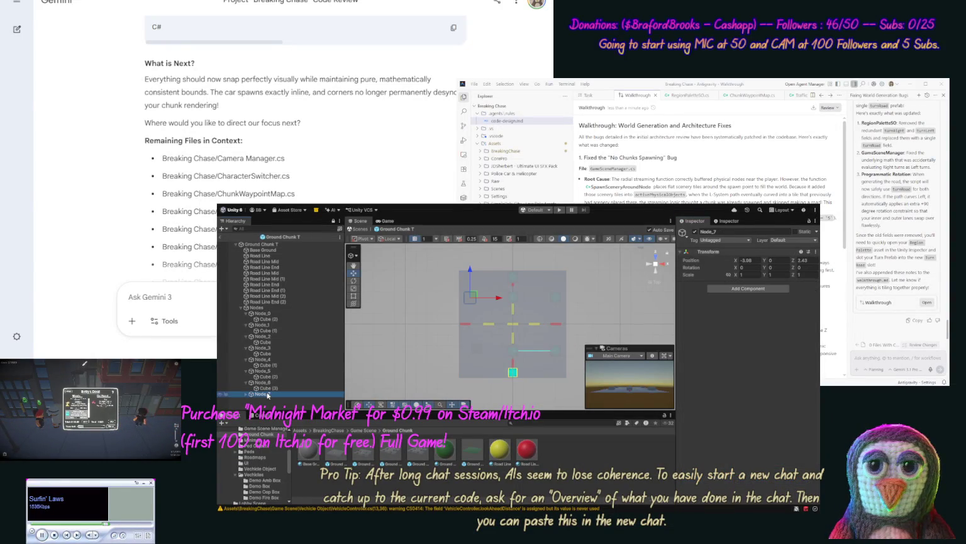
{"action": "left_click", "coordinate": [267, 348], "text": "ctrl"}
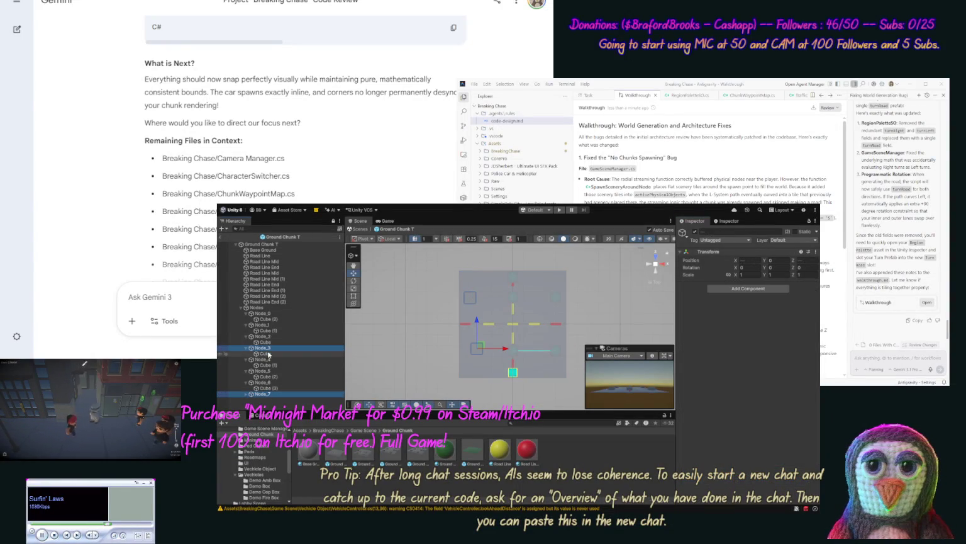
{"action": "key", "text": "Delete"}
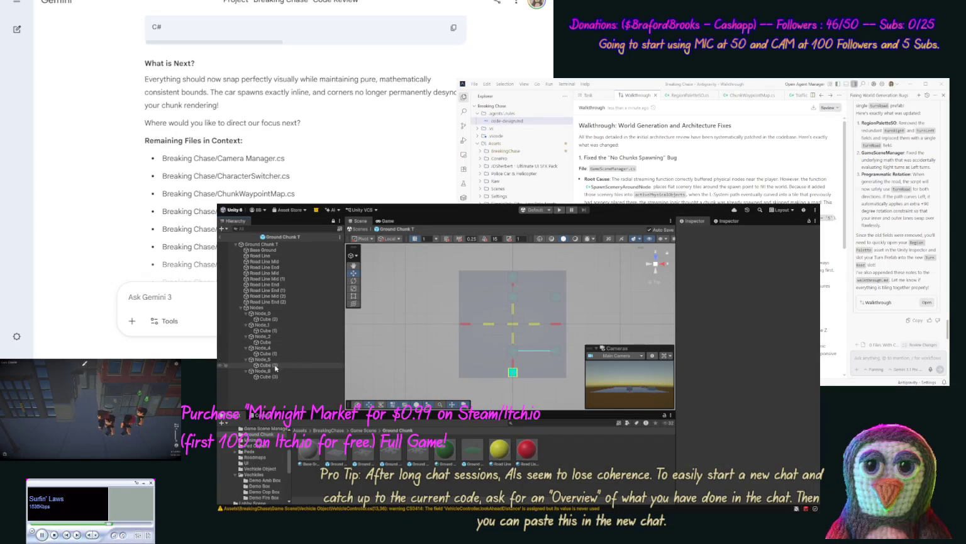
{"action": "left_click", "coordinate": [286, 302]}
{"action": "left_click", "coordinate": [286, 295], "text": "ctrl"}
{"action": "key", "text": "Delete"}
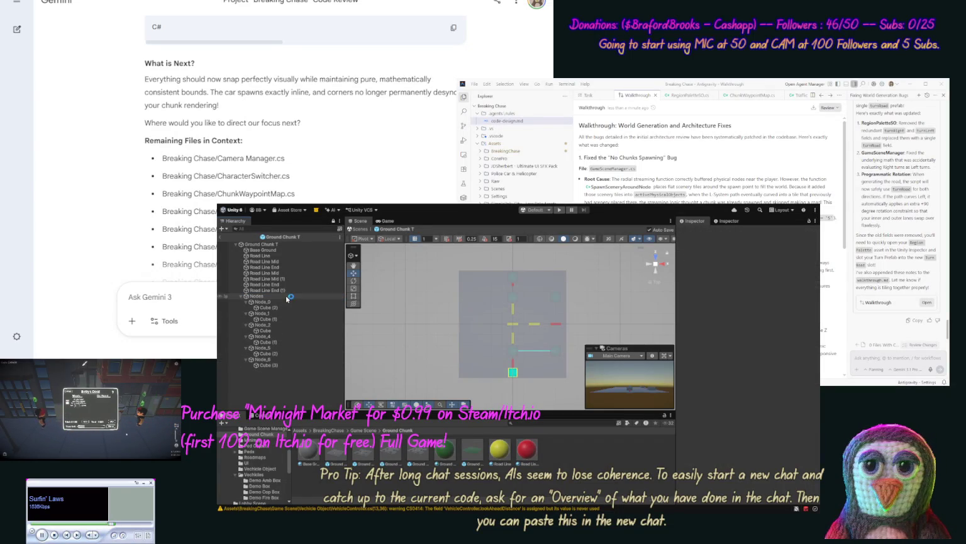
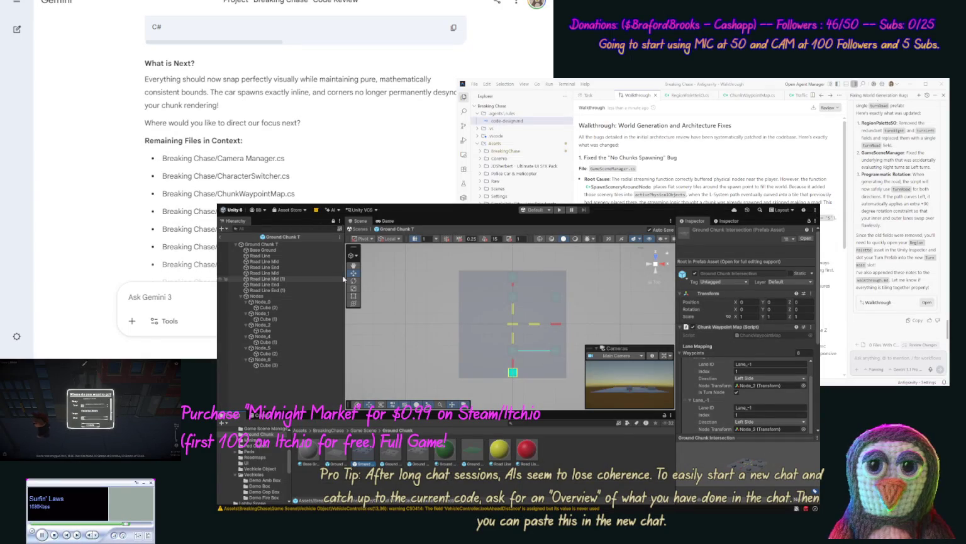
Leave the Ground Chunk T prefab and select the Demo Roadmap asset in Roadmaps
{"action": "left_click", "coordinate": [220, 237]}
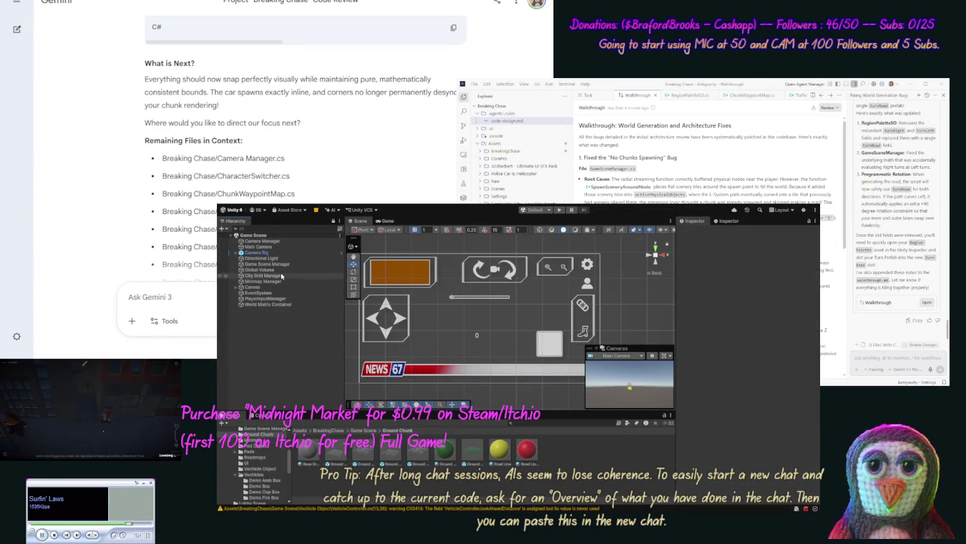
{"action": "left_click", "coordinate": [259, 458]}
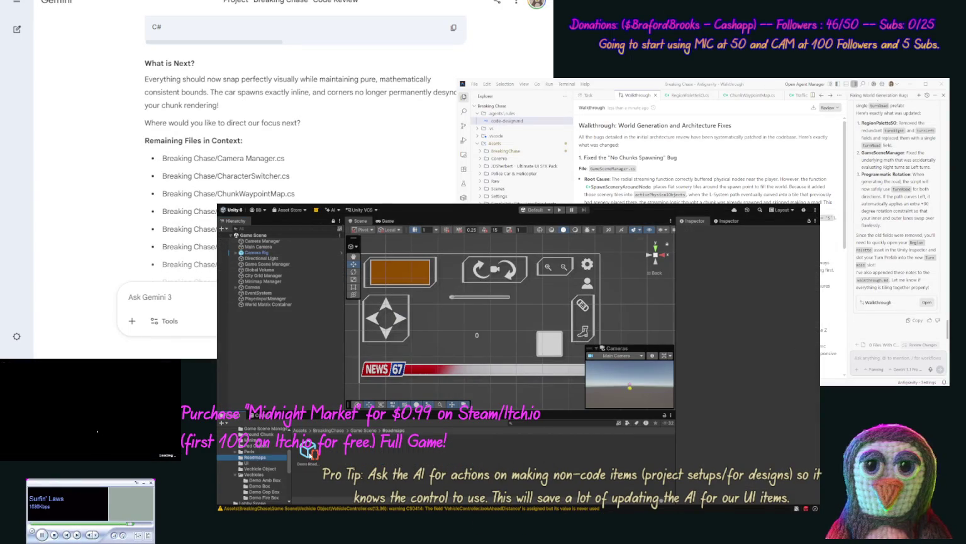
{"action": "left_click", "coordinate": [308, 450]}
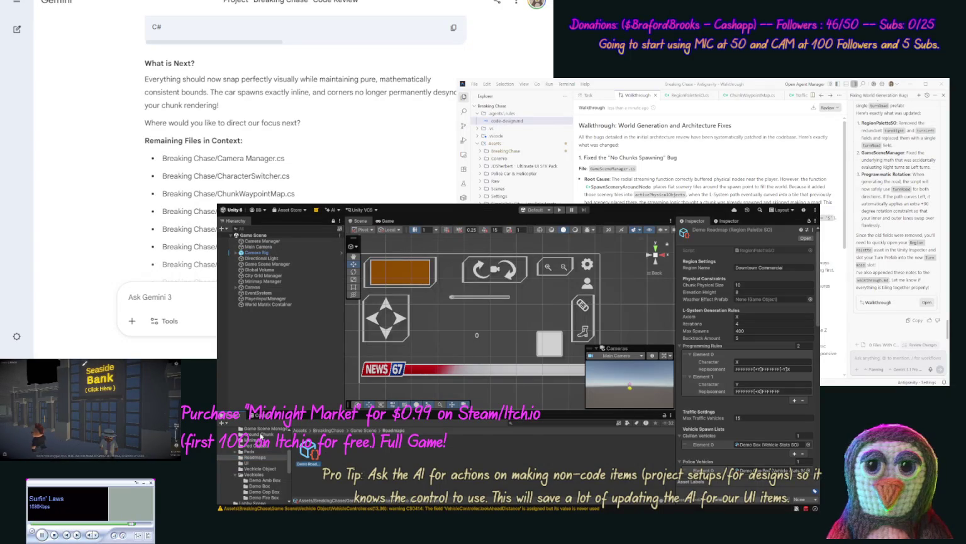
Assign a Ground Chunk prefab to the Demo Roadmap's Intersection Cross field and start Play mode
{"action": "left_click", "coordinate": [261, 435]}
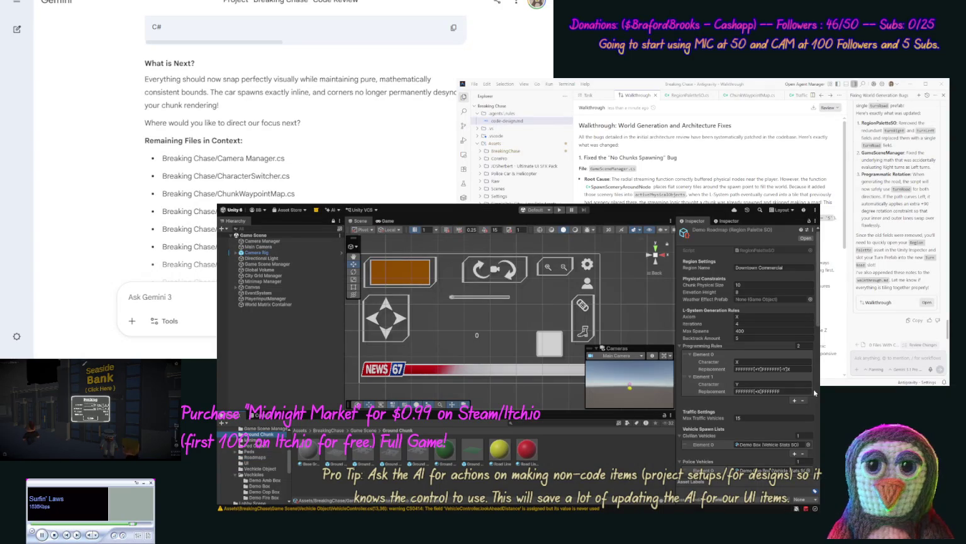
{"action": "scroll", "coordinate": [814, 392], "scroll_direction": "down", "scroll_amount": 4}
{"action": "left_click_drag", "start_coordinate": [819, 393], "coordinate": [811, 469]}
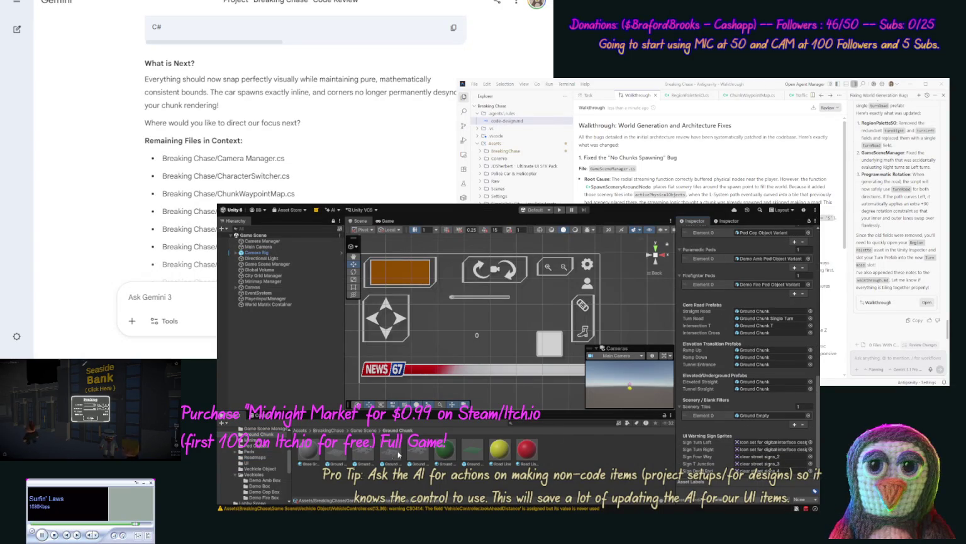
{"action": "left_click_drag", "start_coordinate": [411, 454], "coordinate": [768, 336]}
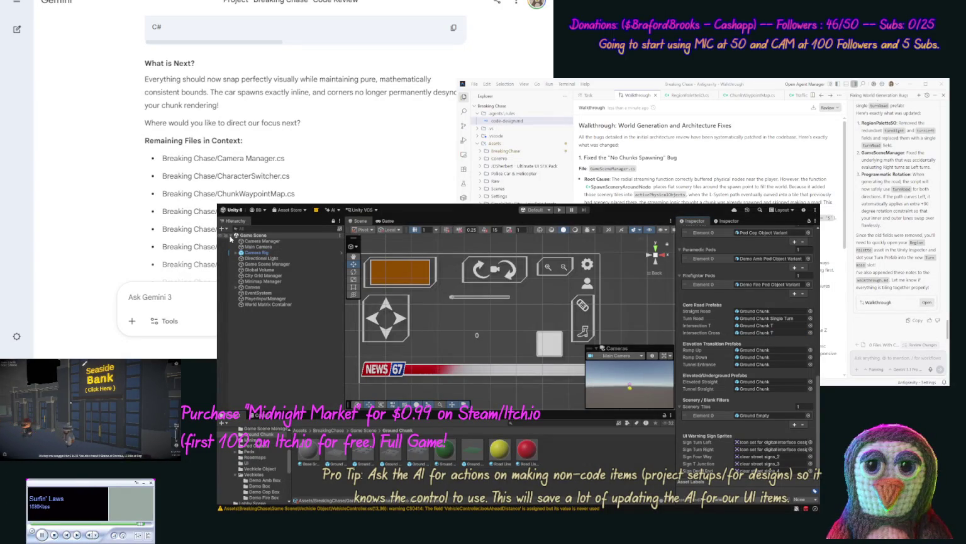
{"action": "left_click", "coordinate": [559, 211]}
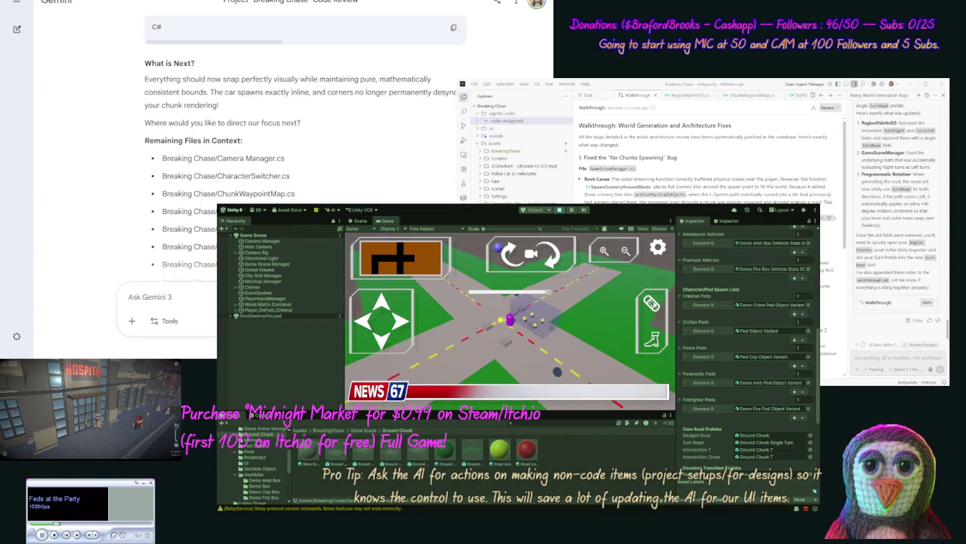
Enter the vehicle in the Game view to switch to driving controls
{"action": "left_click", "coordinate": [651, 304]}
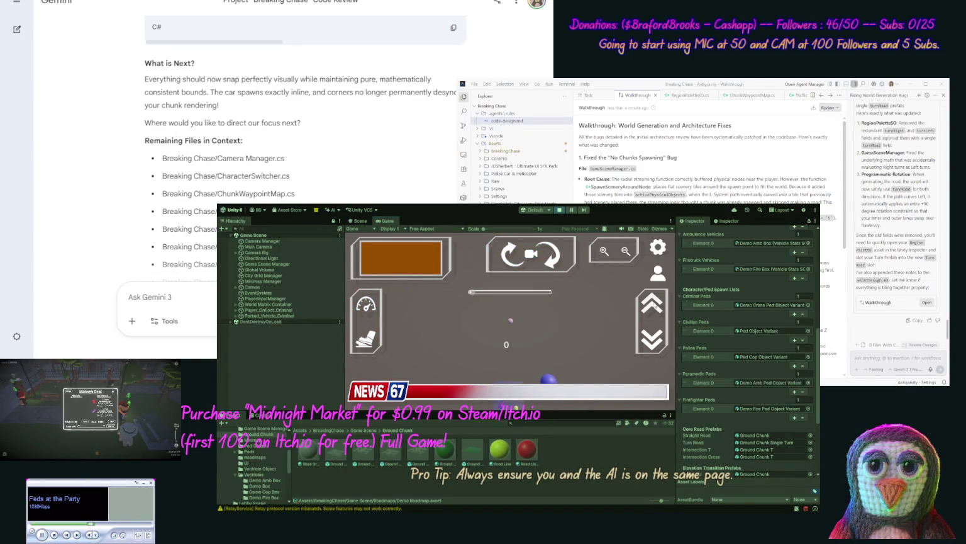
Exit the vehicle on foot and stop Play mode
{"action": "left_click", "coordinate": [655, 275]}
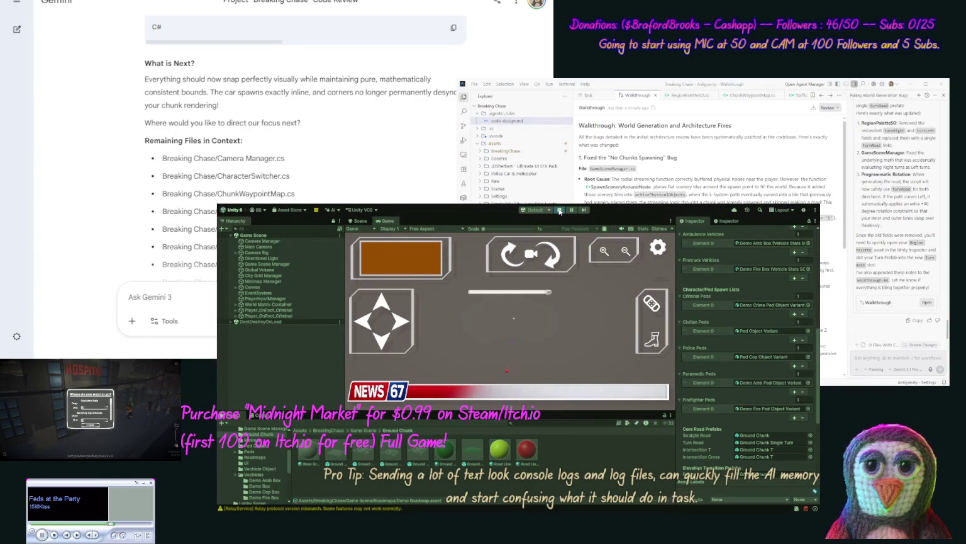
{"action": "left_click", "coordinate": [560, 211]}
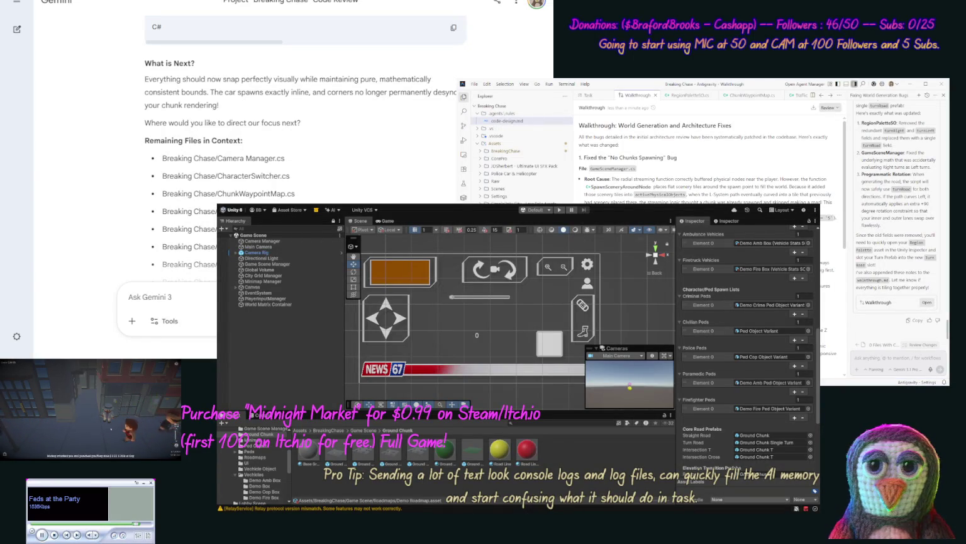
{"action": "type", "text": "Ok let's make a"}
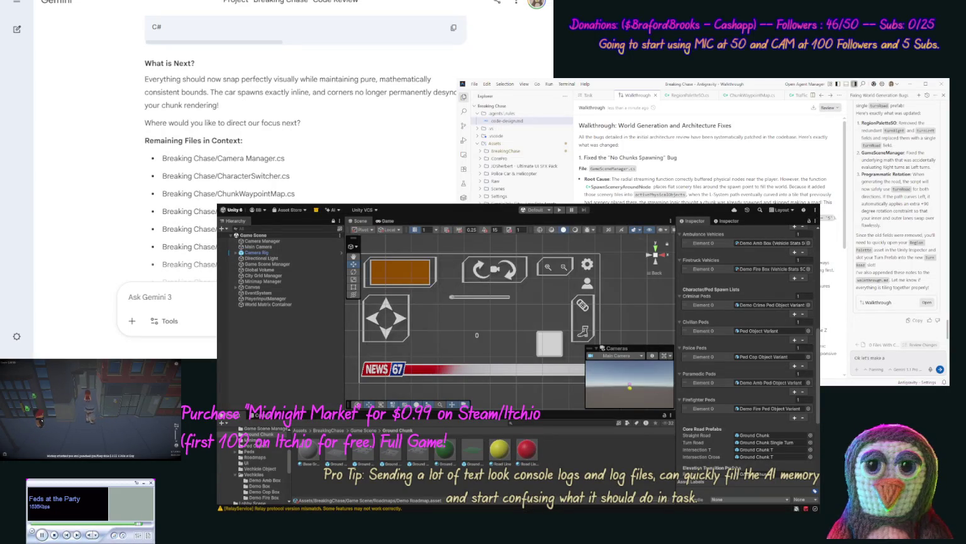
{"action": "type", "text": " tool for"}
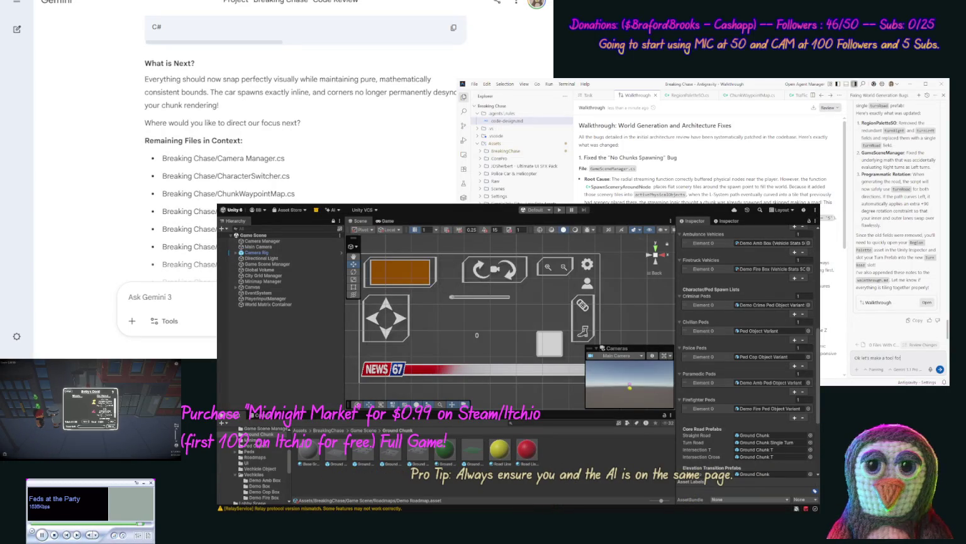
{"action": "type", "text": " you"}
{"action": "type", "text": " in the"}
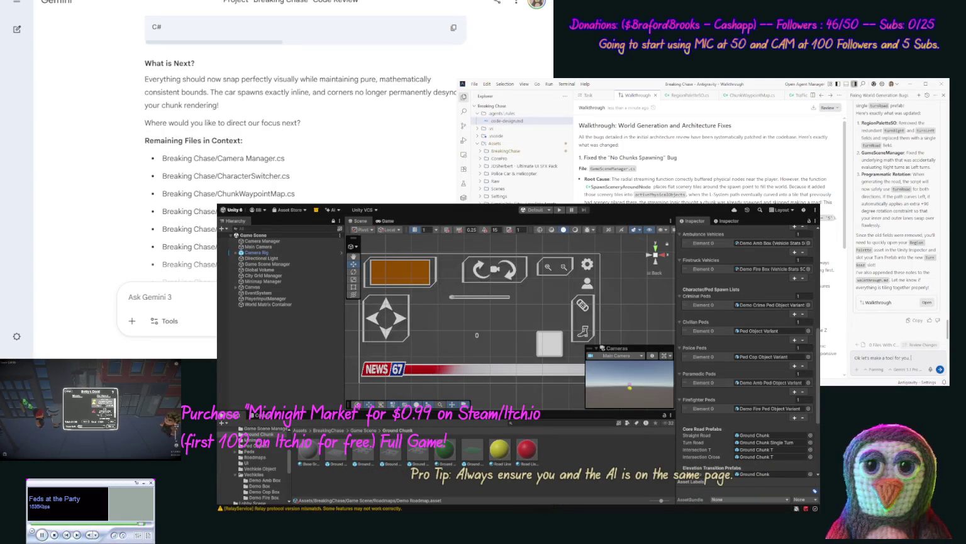
{"action": "type", "text": " Un"}
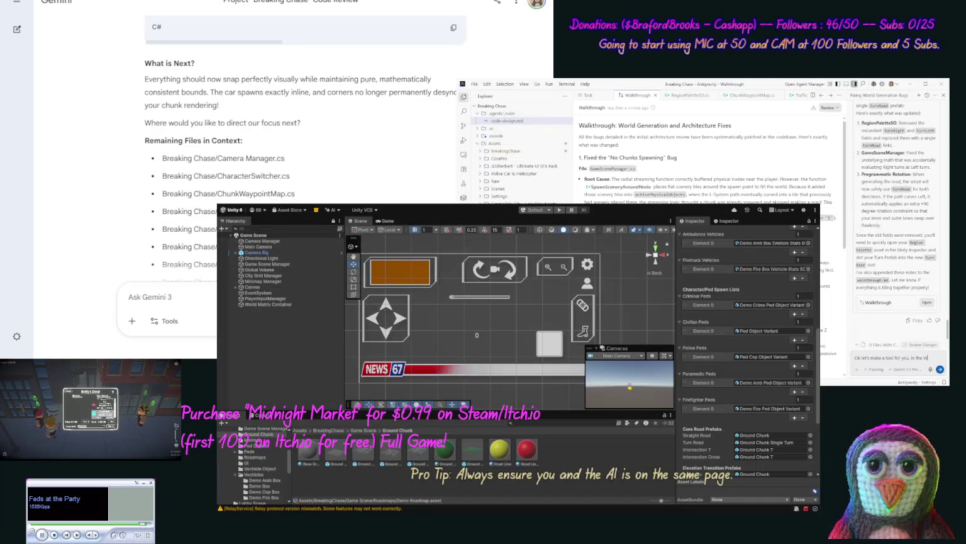
{"action": "type", "text": "edout"}
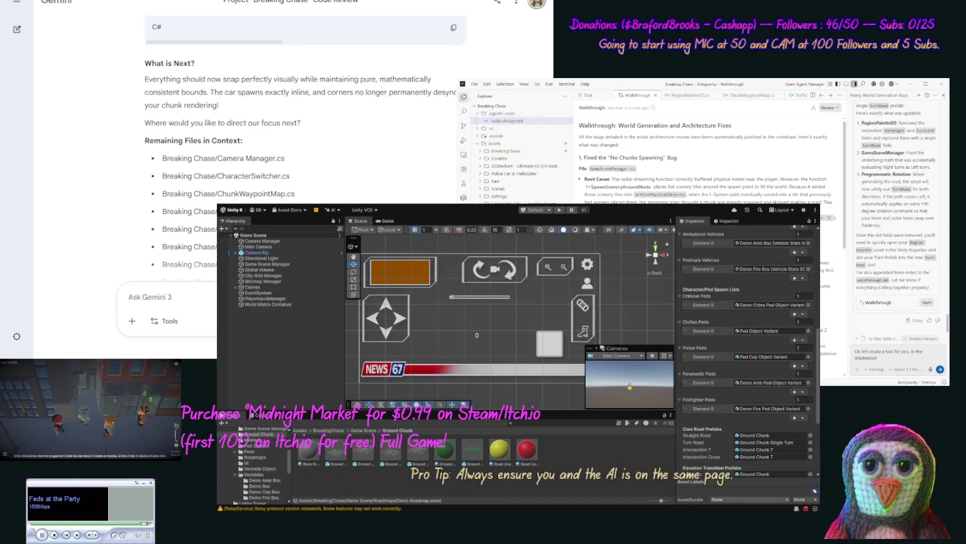
Draft a request for a "Unity_Antigravity_Plugin" folder in Games/Editor containing an Editor script
{"action": "type", "text": "Games/Ed"}
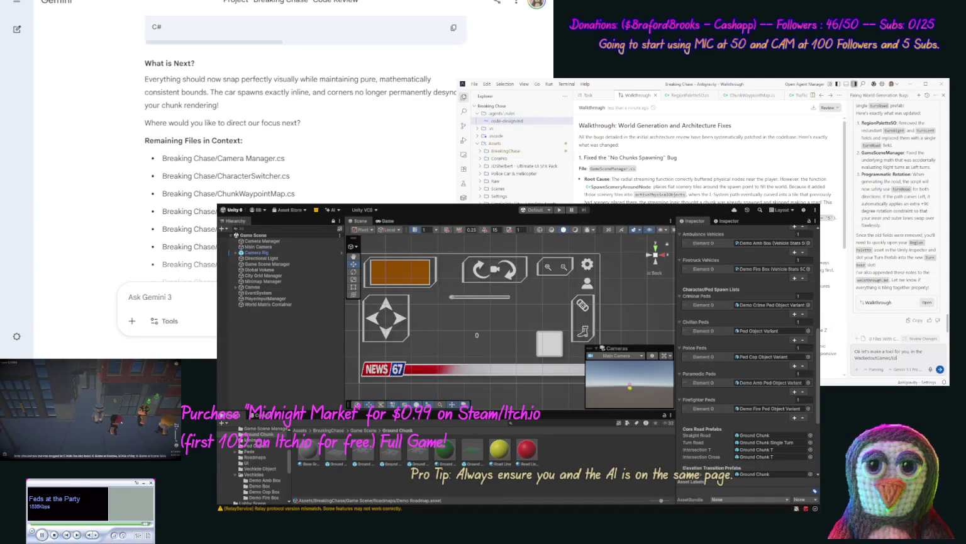
{"action": "type", "text": "itor folder"}
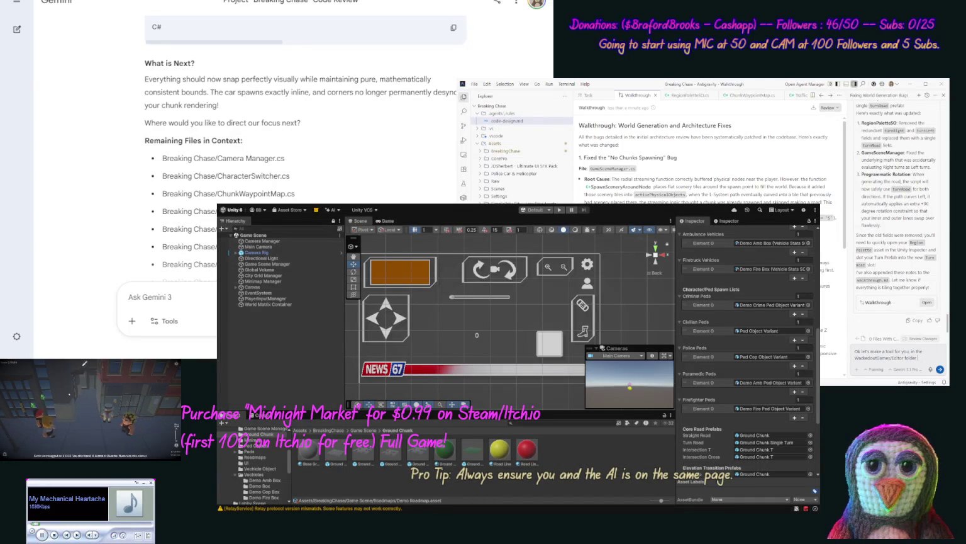
{"action": "type", "text": " let's m"}
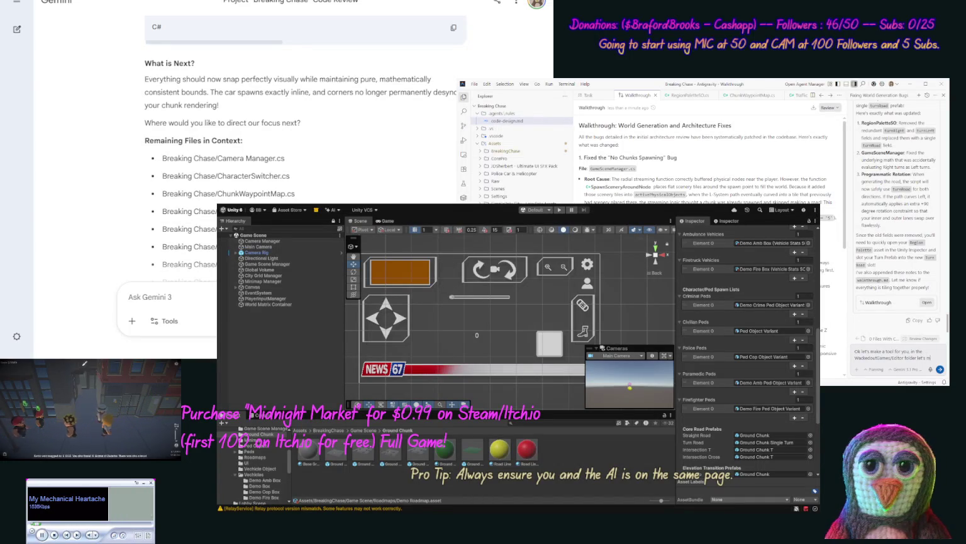
{"action": "type", "text": "ake a fold"}
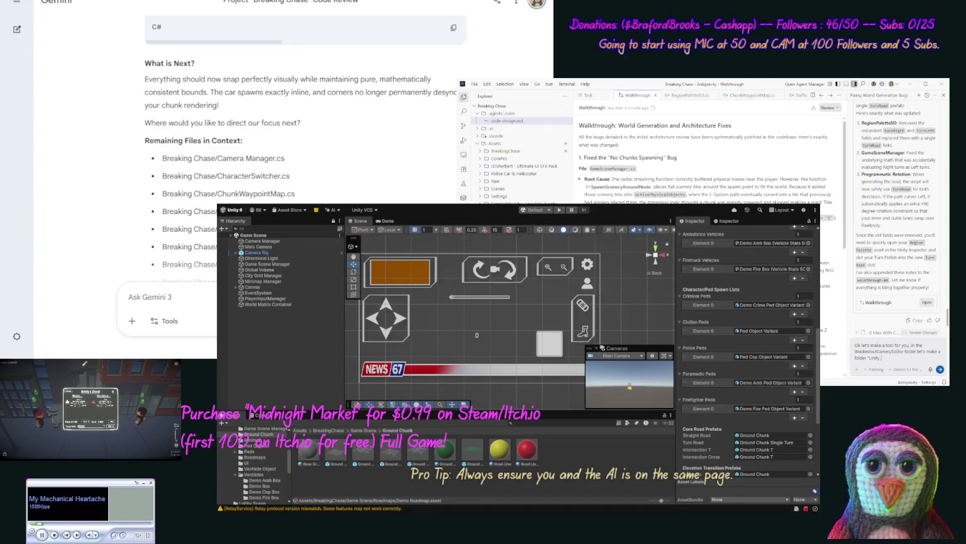
{"action": "type", "text": "ntigrav"}
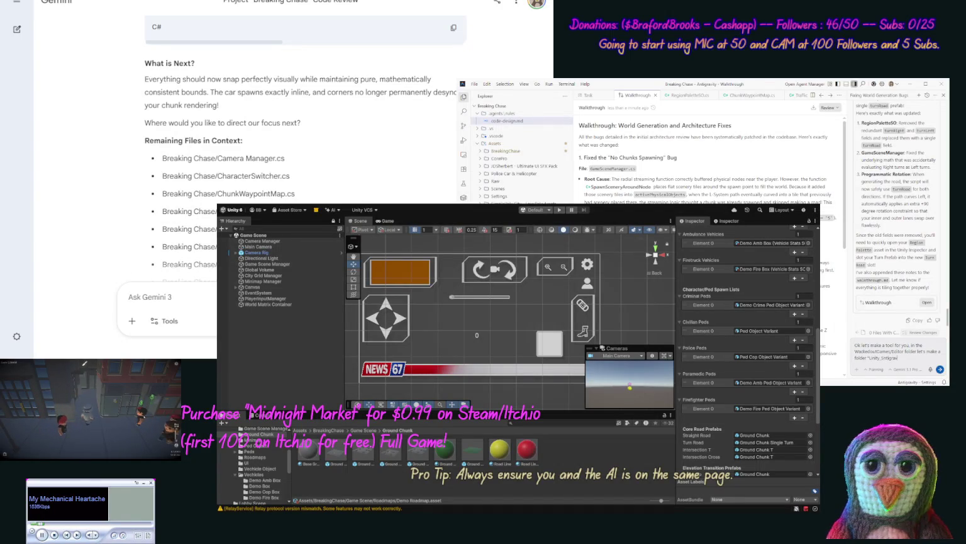
{"action": "type", "text": "ity"}
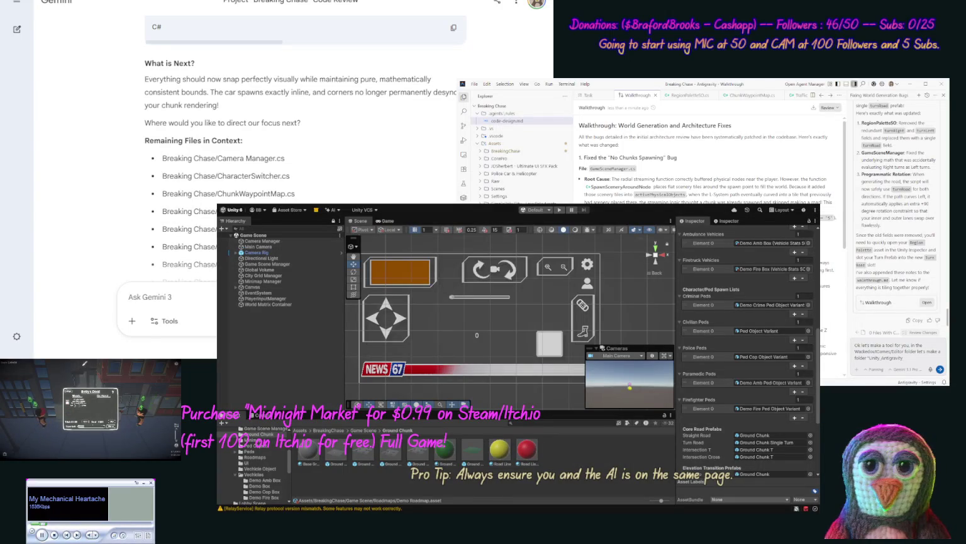
{"action": "type", "text": "_Plugin\""}
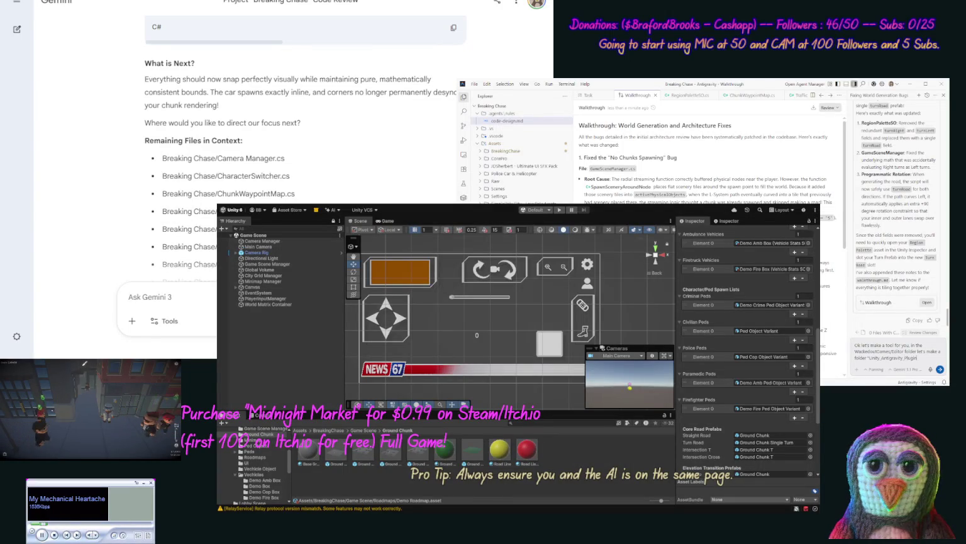
{"action": "type", "text": " in"}
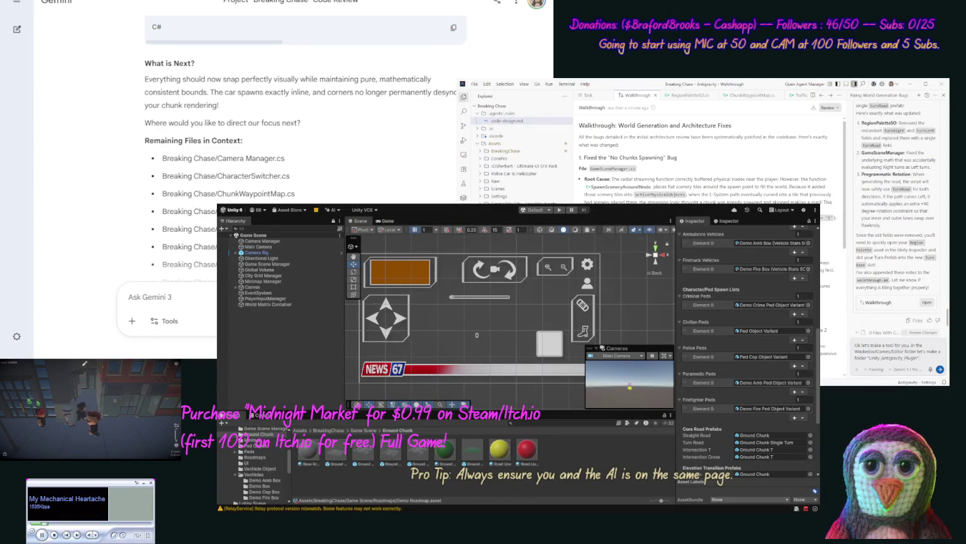
{"action": "type", "text": " here"}
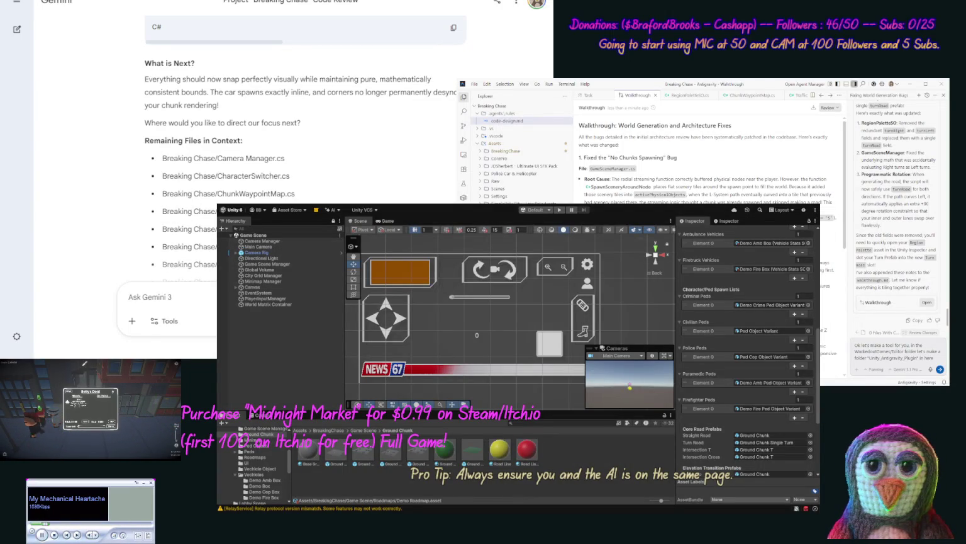
{"action": "type", "text": " we want to"}
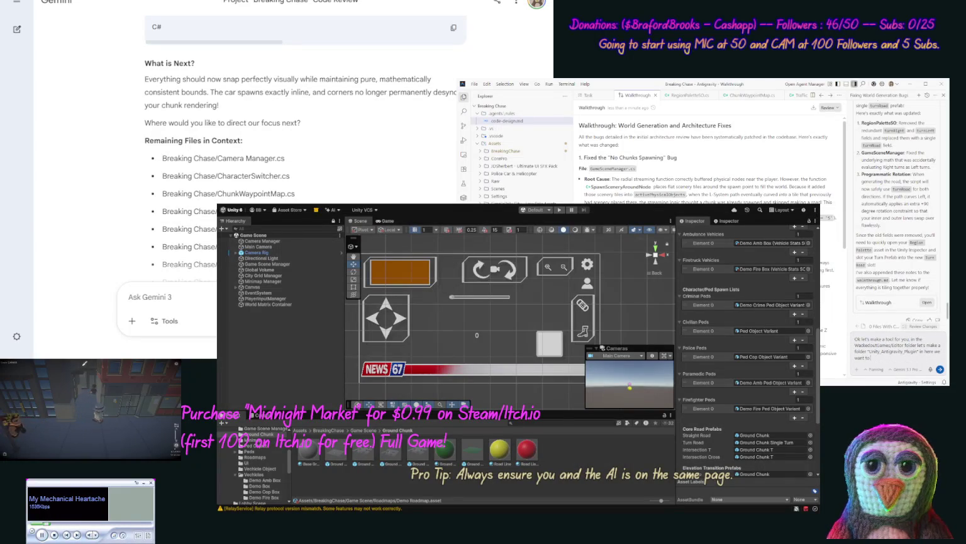
{"action": "type", "text": " make a"}
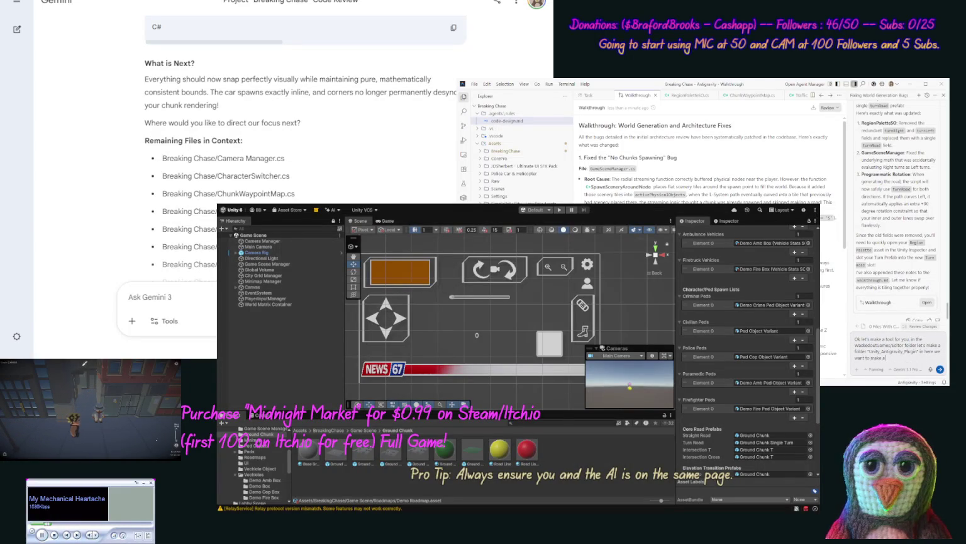
{"action": "type", "text": " Ed"}
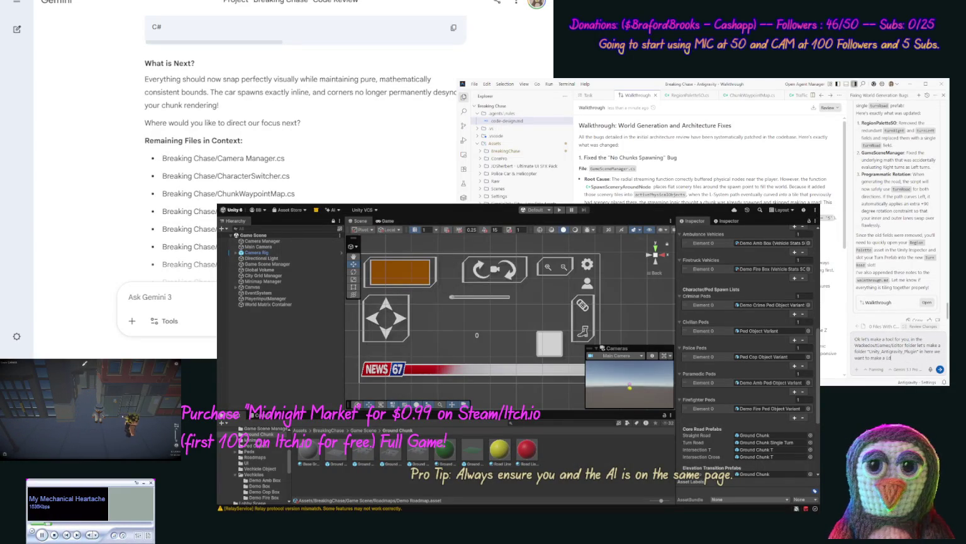
{"action": "type", "text": "itor script that"}
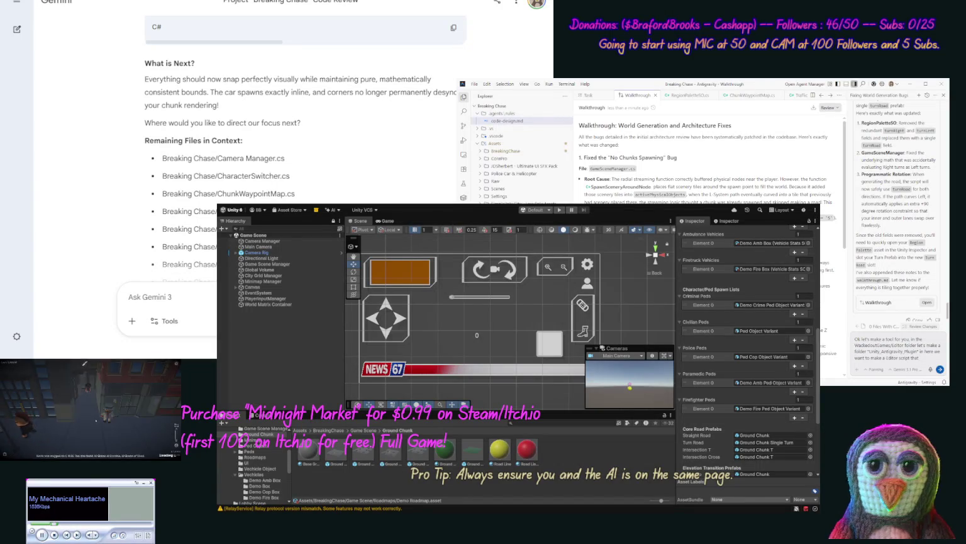
{"action": "type", "text": " listen"}
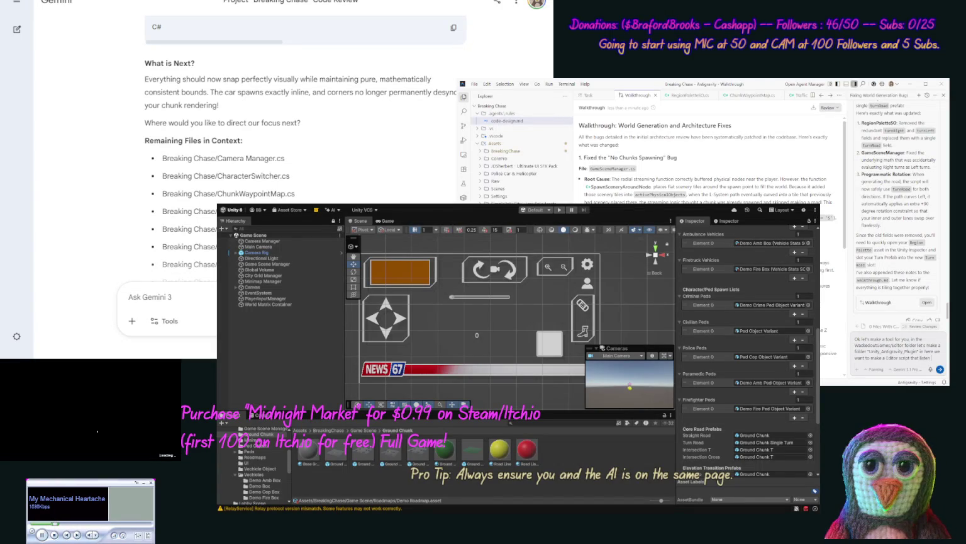
{"action": "type", "text": " on a co"}
{"action": "type", "text": "ck"}
{"action": "type", "text": "t for \"task"}
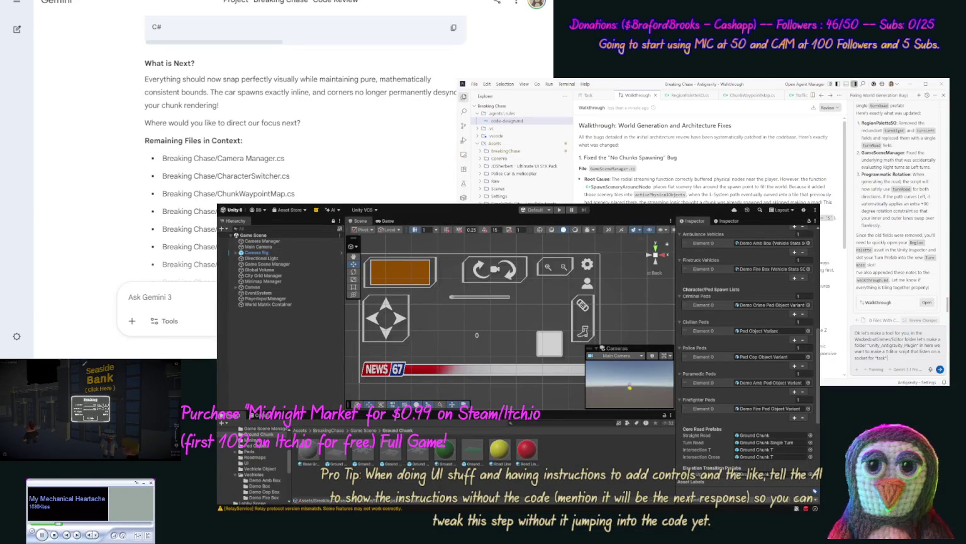
{"action": "type", "text": "om antig"}
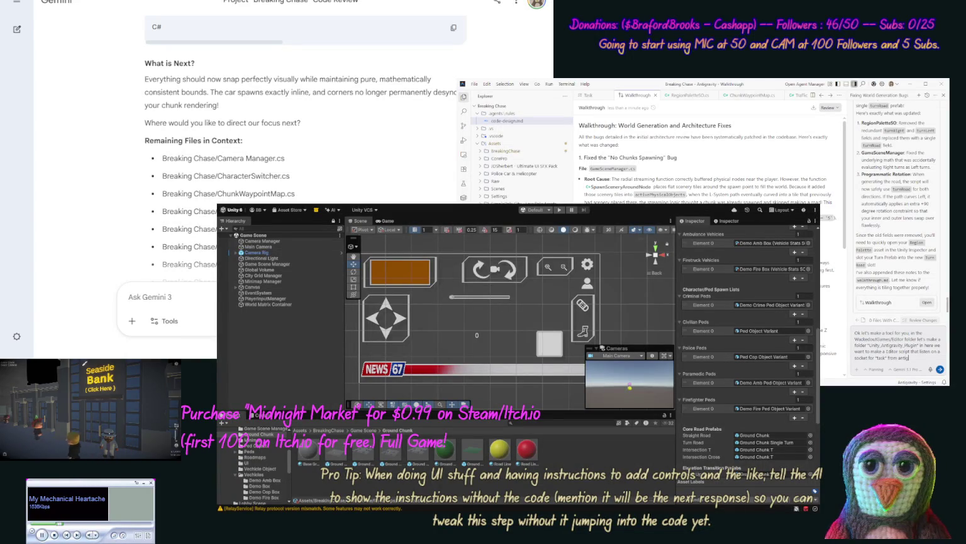
{"action": "type", "text": "ravity"}
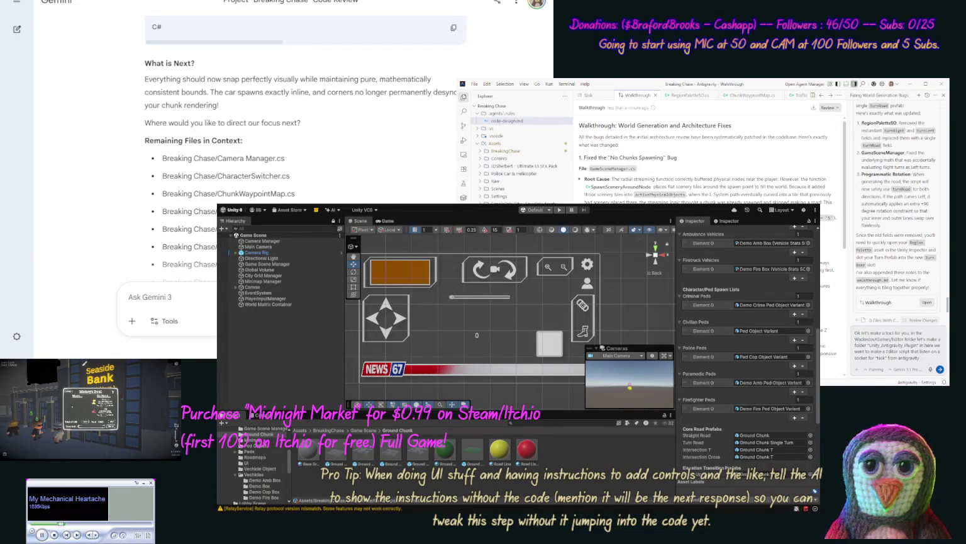
{"action": "type", "text": ". as for "}
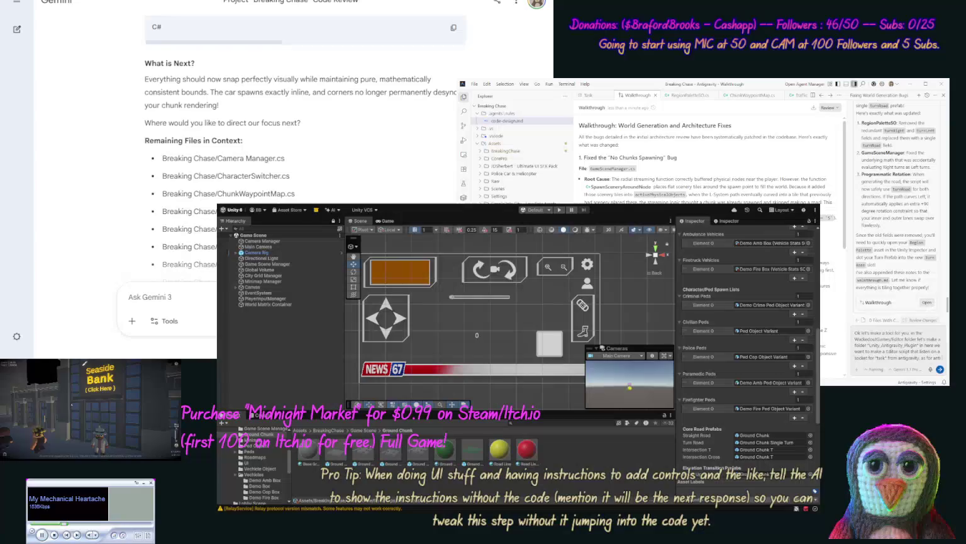
{"action": "type", "text": "antigravity"}
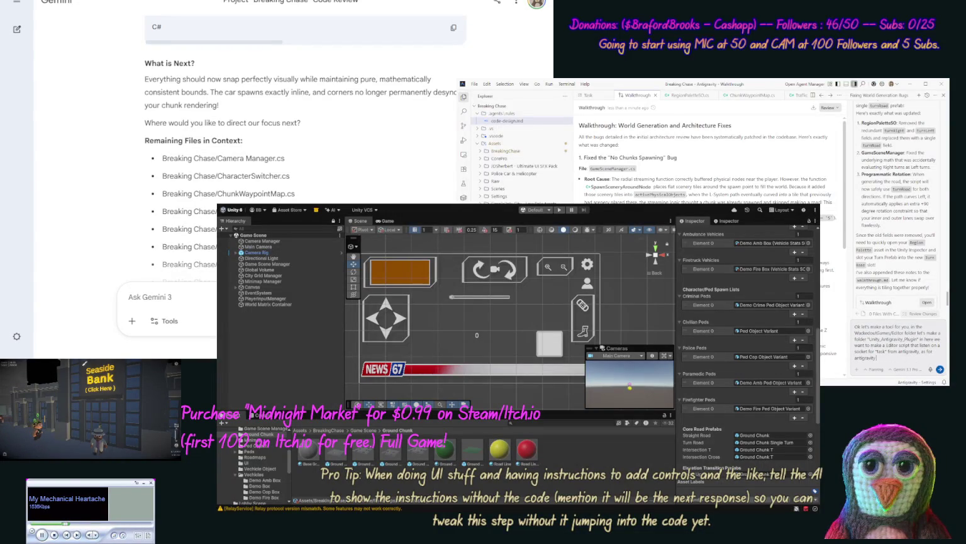
{"action": "type", "text": " we will make"}
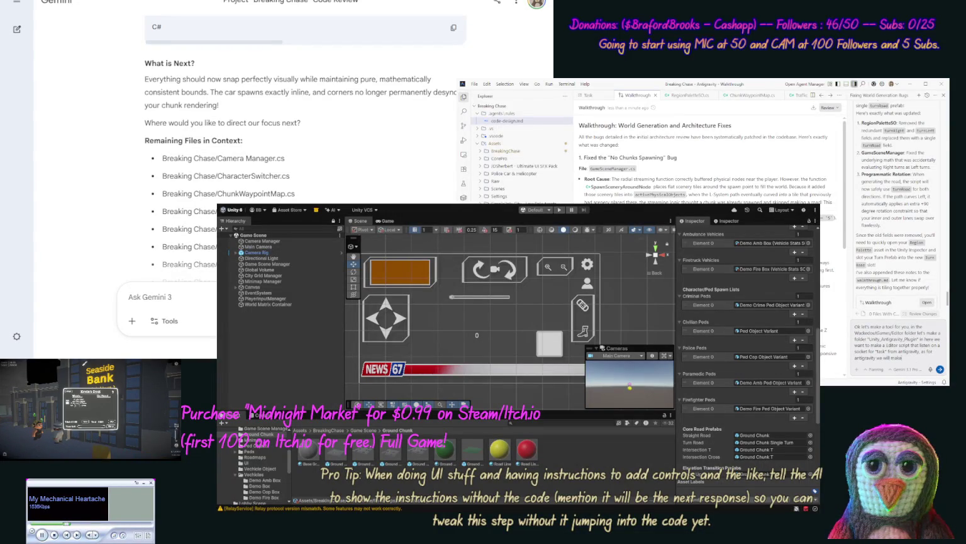
{"action": "type", "text": " a"}
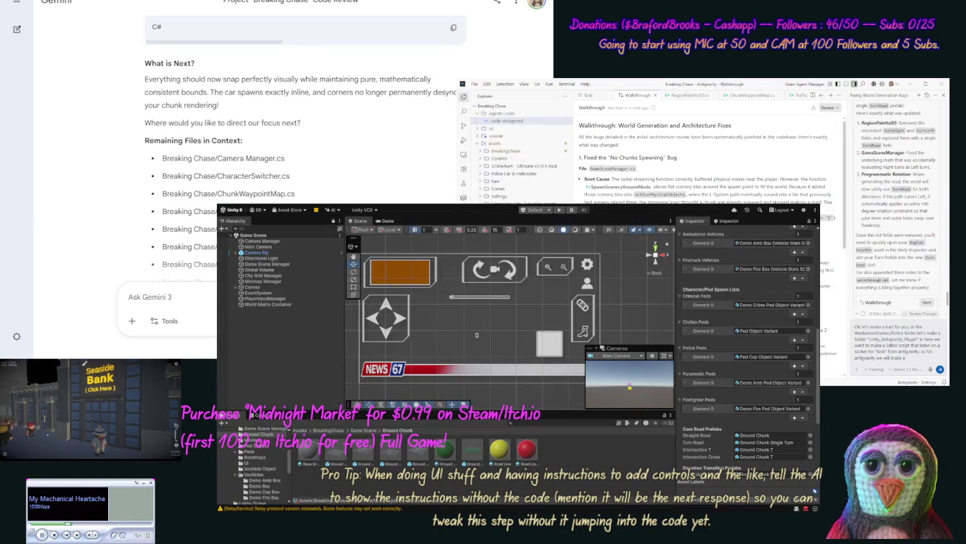
Add a Unity_Antigravity_Plugin/python/ script that sends tasks to Unity to the request
{"action": "double_click", "coordinate": [893, 339]}
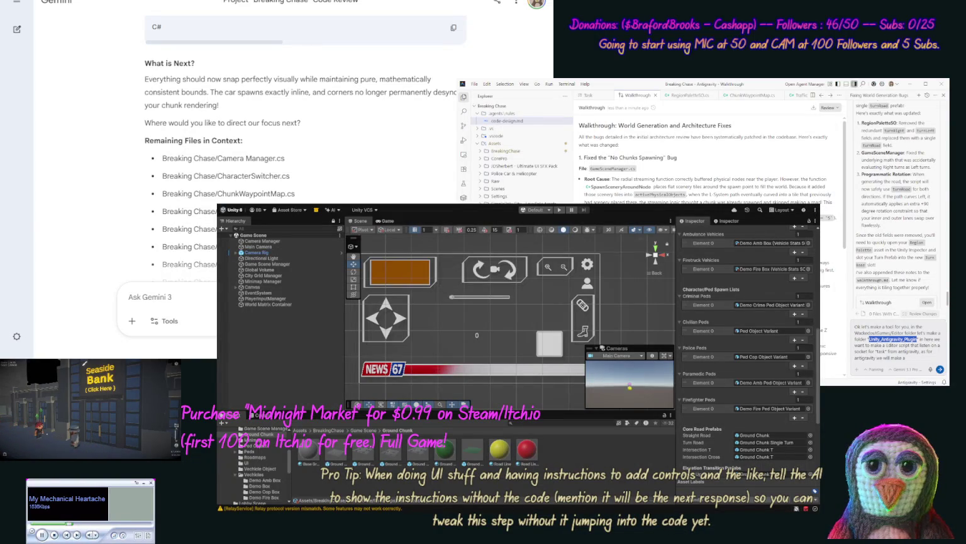
{"action": "type", "text": "\""}
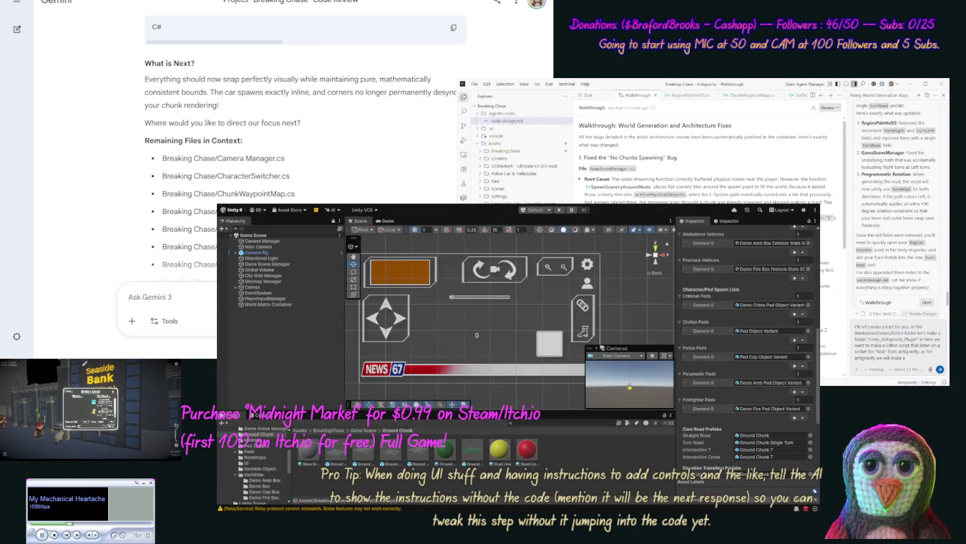
{"action": "type", "text": "\"Unity_Antigravity_Plugin"}
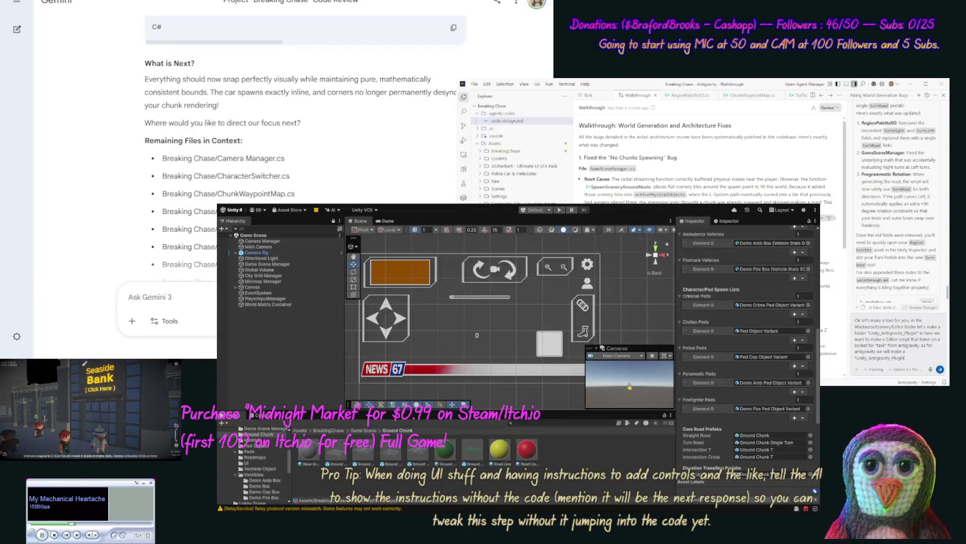
{"action": "type", "text": "/python"}
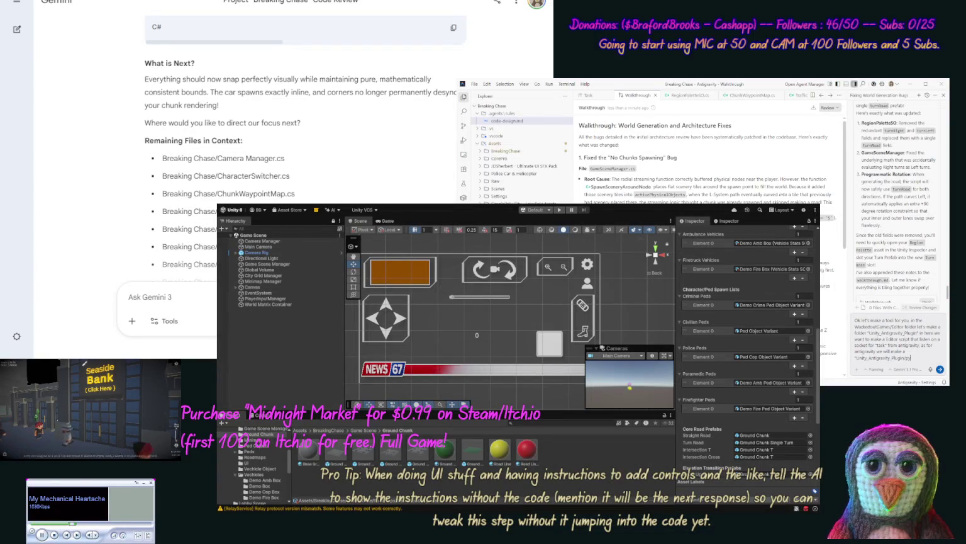
{"action": "type", "text": "/"}
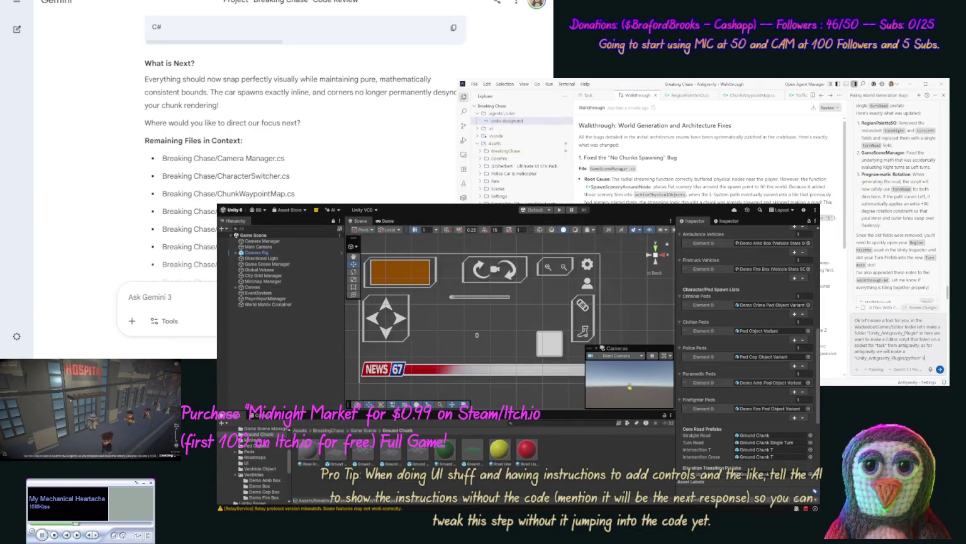
{"action": "key", "text": "BackSpace"}
{"action": "key", "text": "BackSpace"}
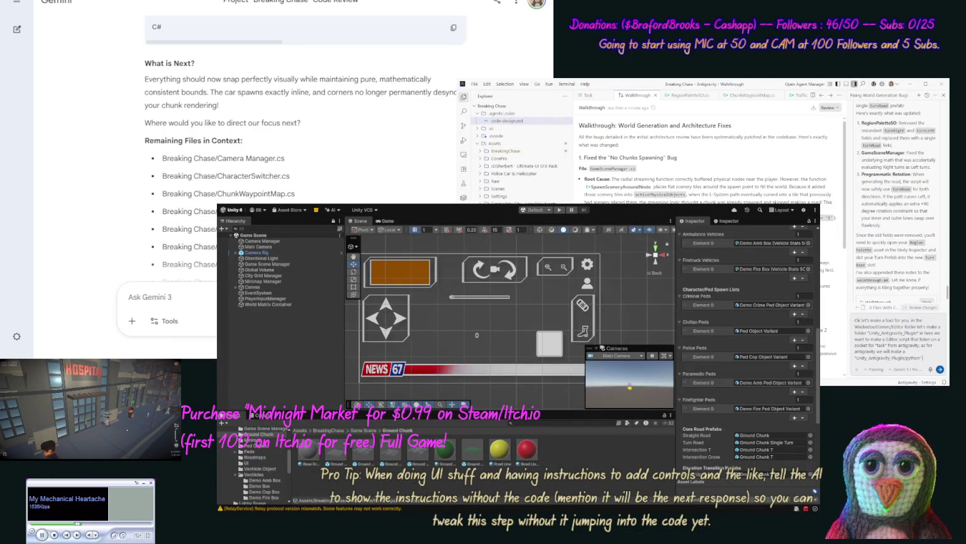
{"action": "type", "text": "for a"}
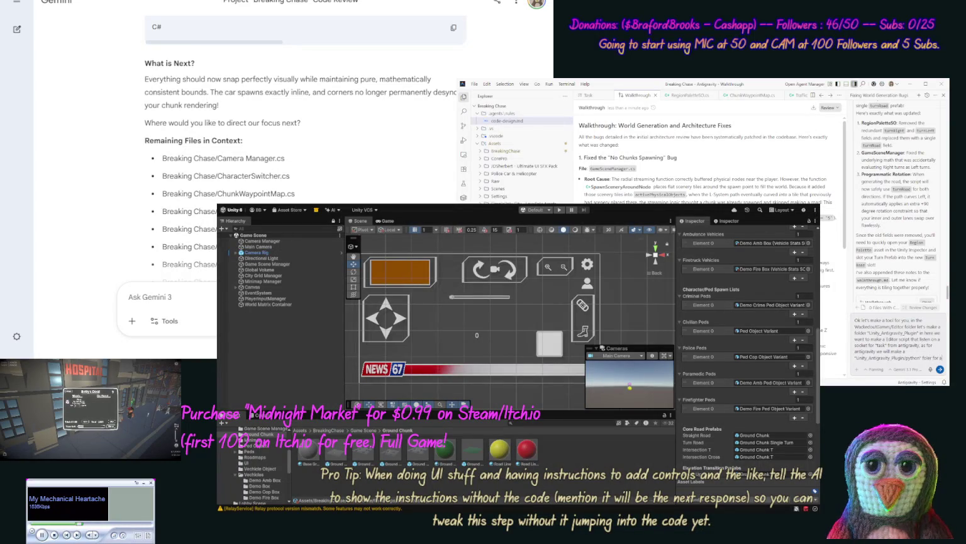
{"action": "type", "text": " python script"}
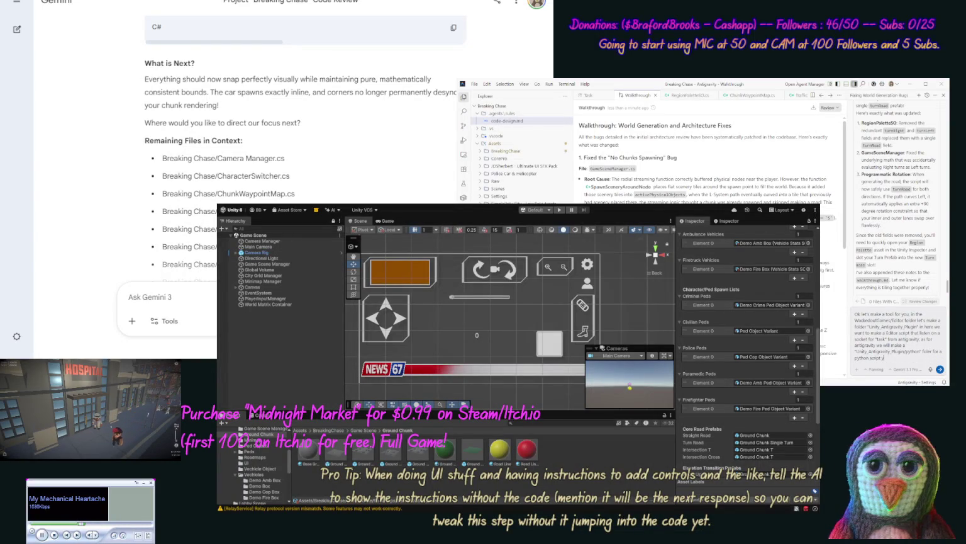
{"action": "type", "text": " you can call"}
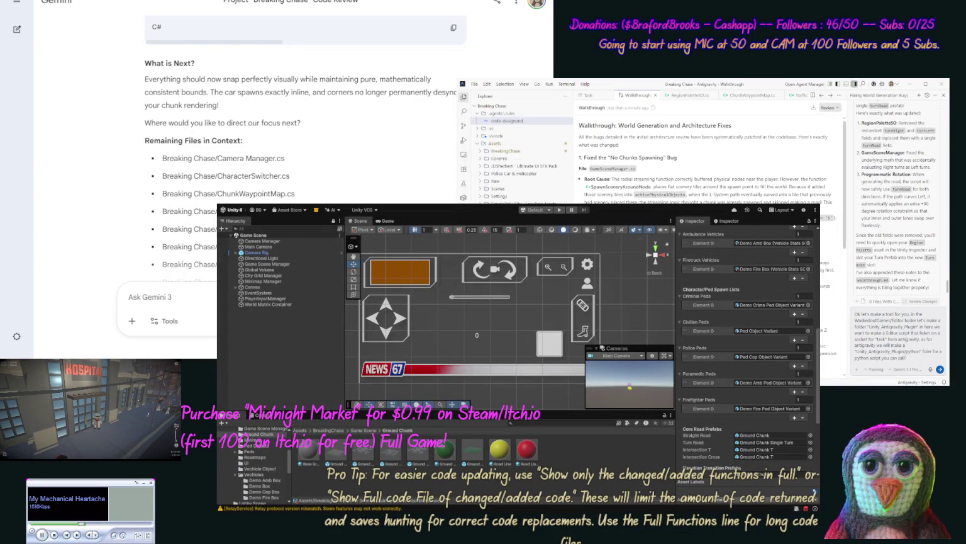
{"action": "type", "text": " at"}
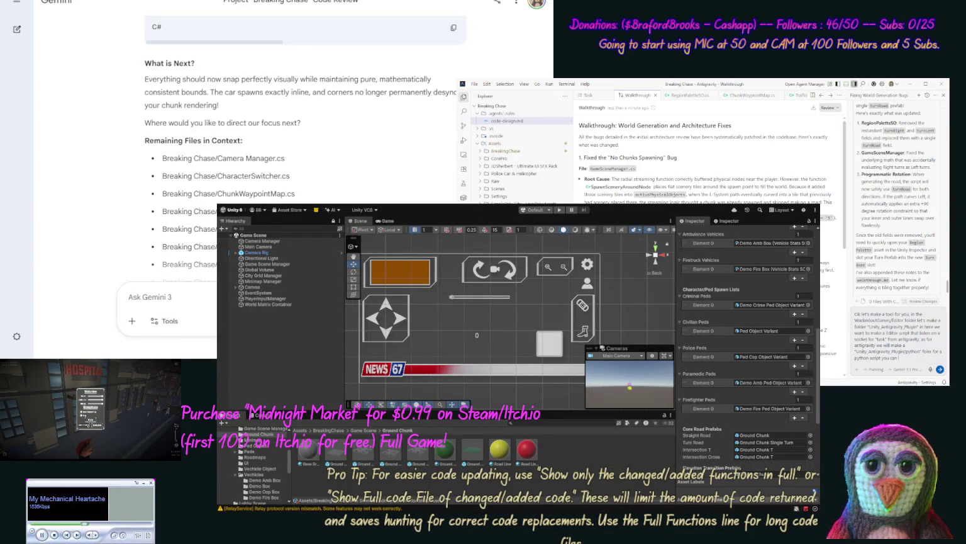
{"action": "type", "text": "that sends \"task"}
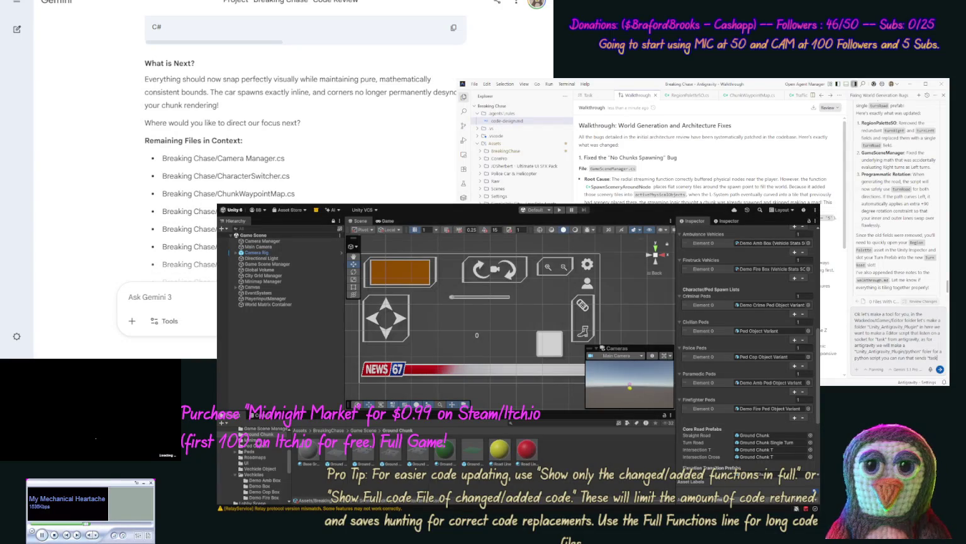
{"action": "type", "text": "\" to"}
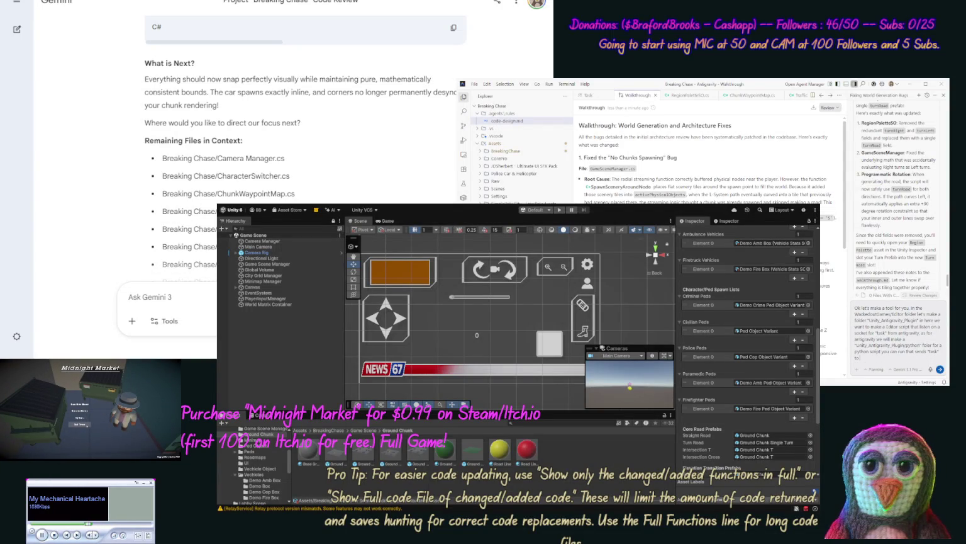
{"action": "type", "text": "Unity"}
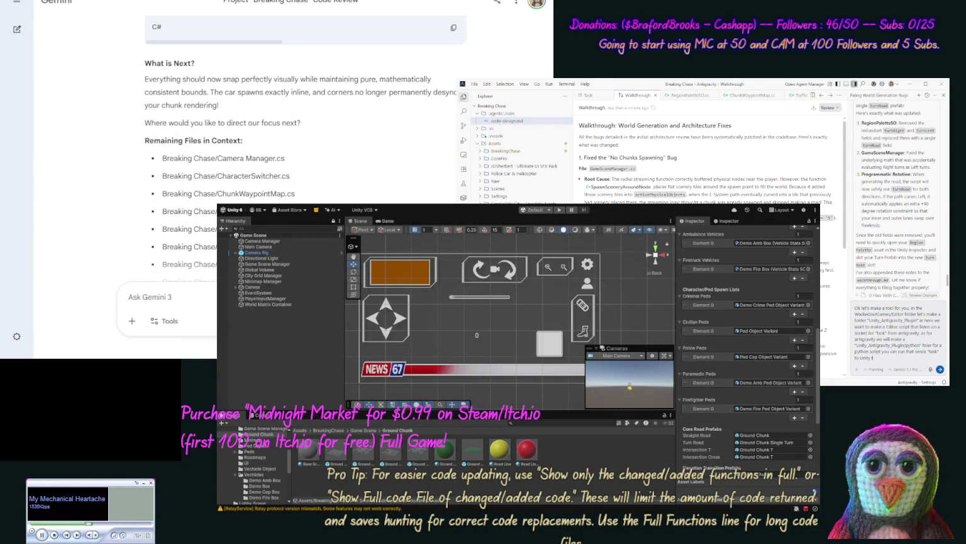
{"action": "type", "text": "o get inf"}
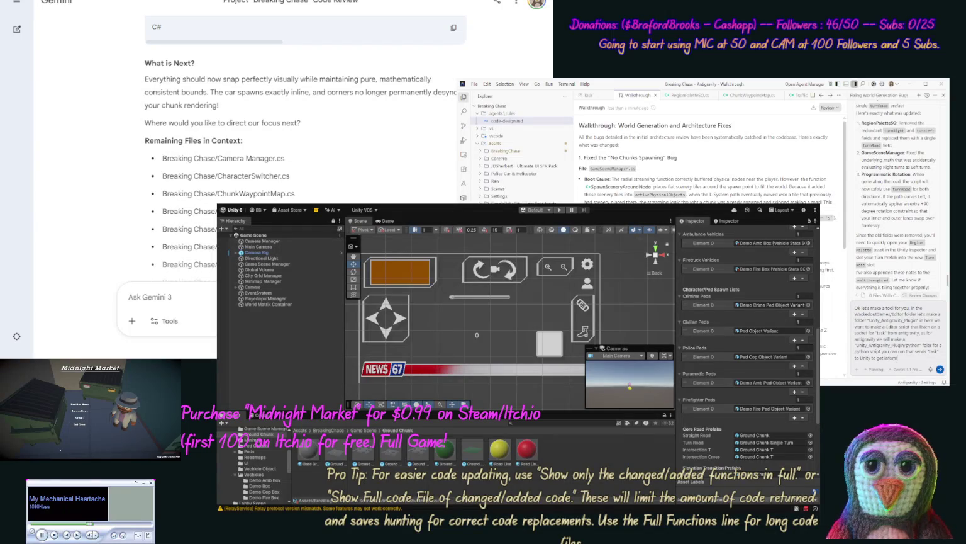
{"action": "type", "text": " or mi"}
{"action": "type", "text": "ake changes)"}
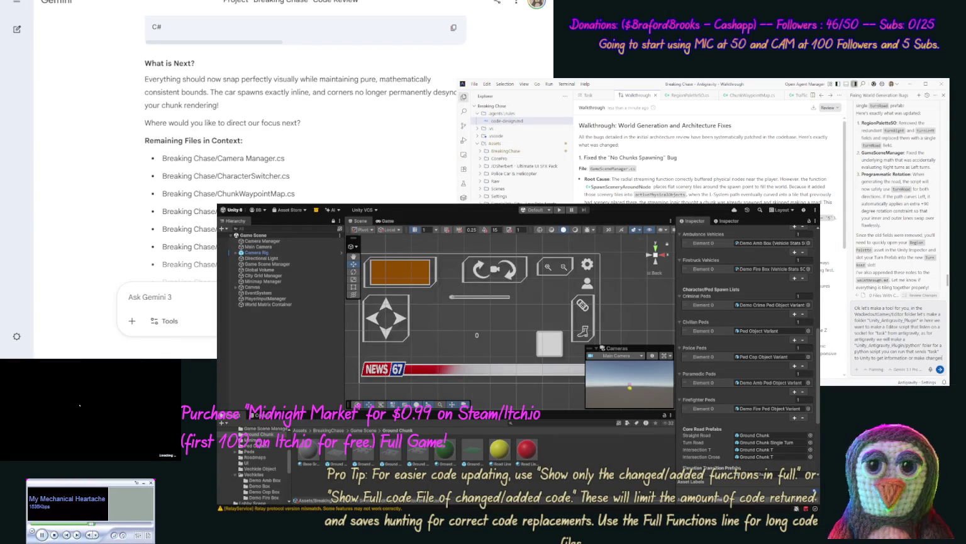
{"action": "type", "text": " So let's start this with a simple"}
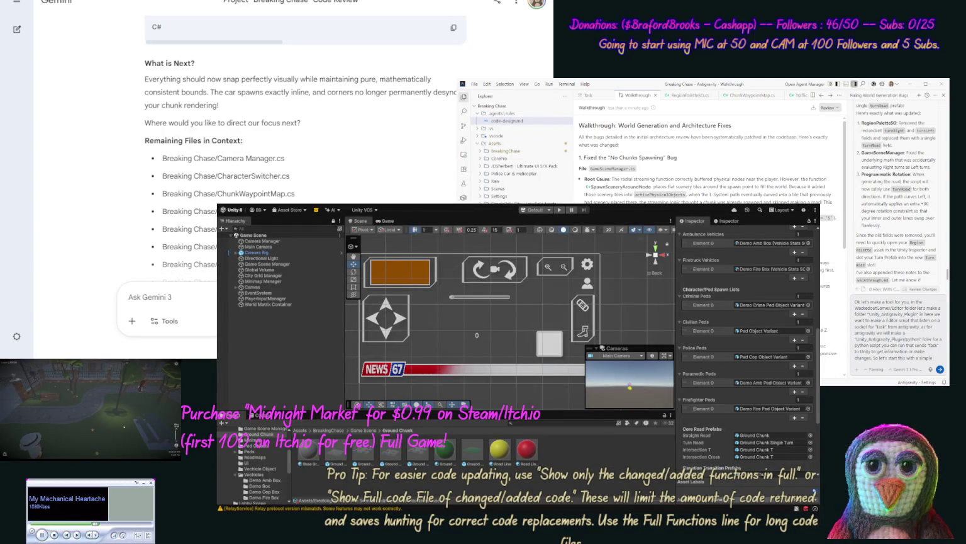
Describe a "Hello World" test task shown at the bottom of the window, and send the request
{"action": "type", "text": " Hello World setup"}
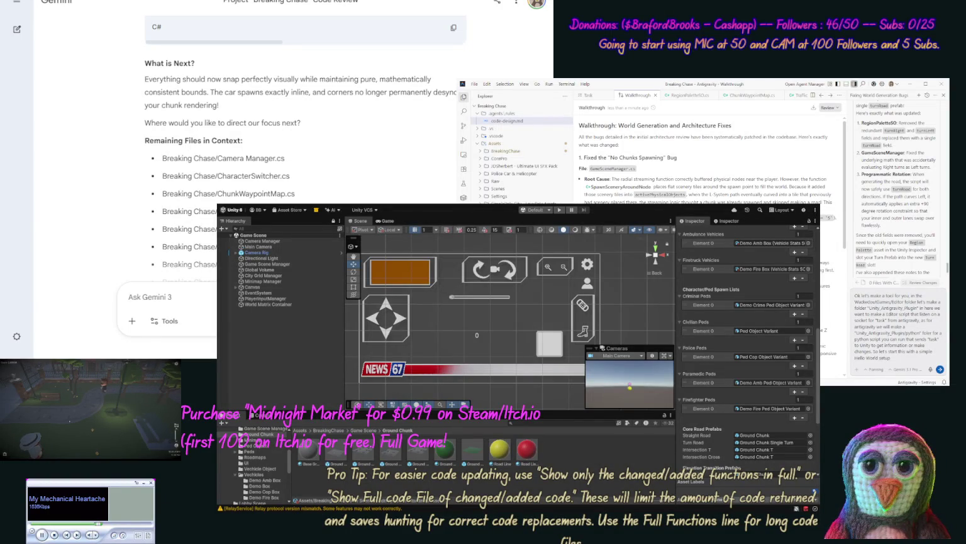
{"action": "type", "text": "yo"}
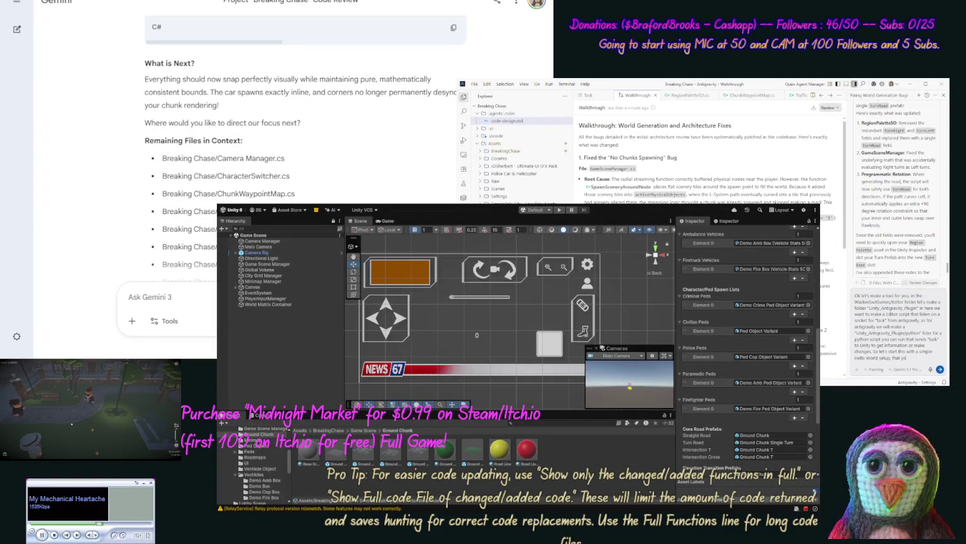
{"action": "type", "text": "u call"}
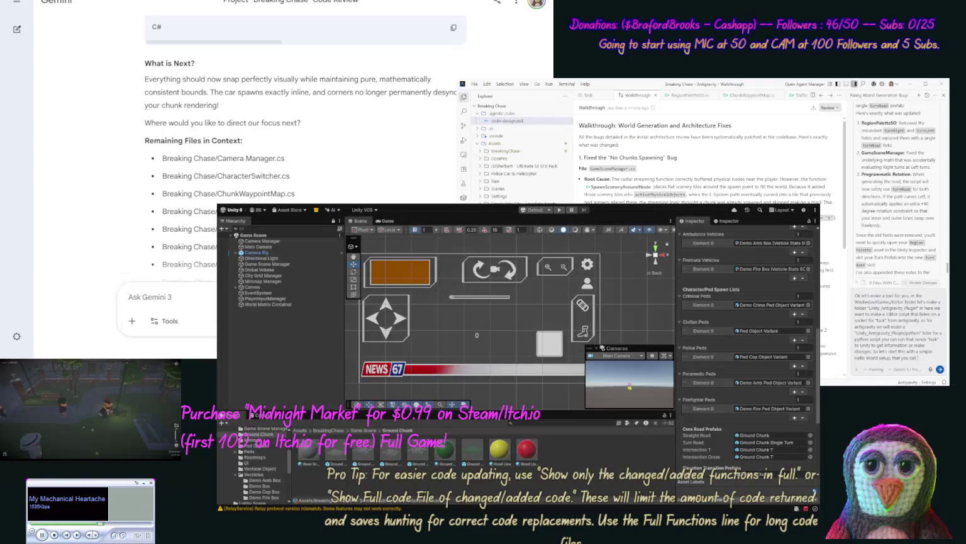
{"action": "type", "text": " the py"}
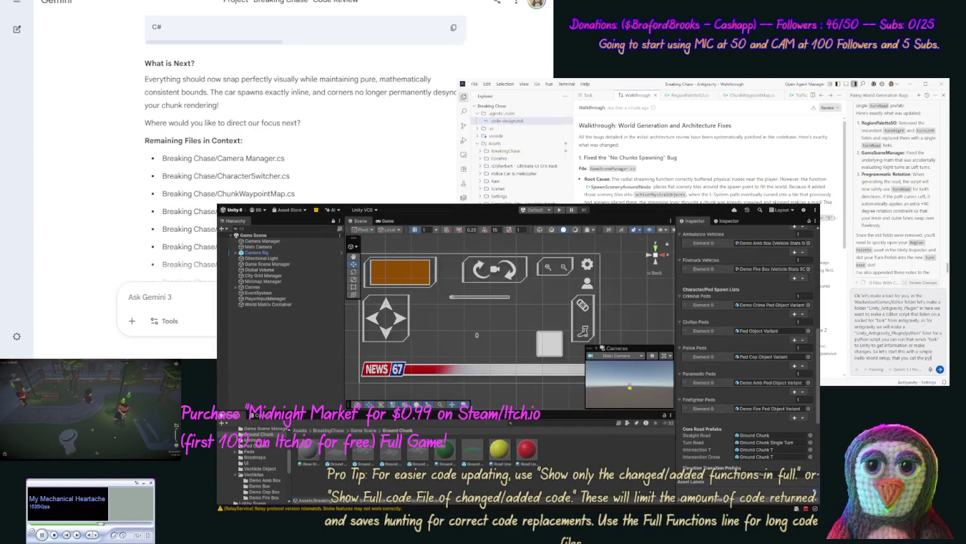
{"action": "type", "text": "thon sorip"}
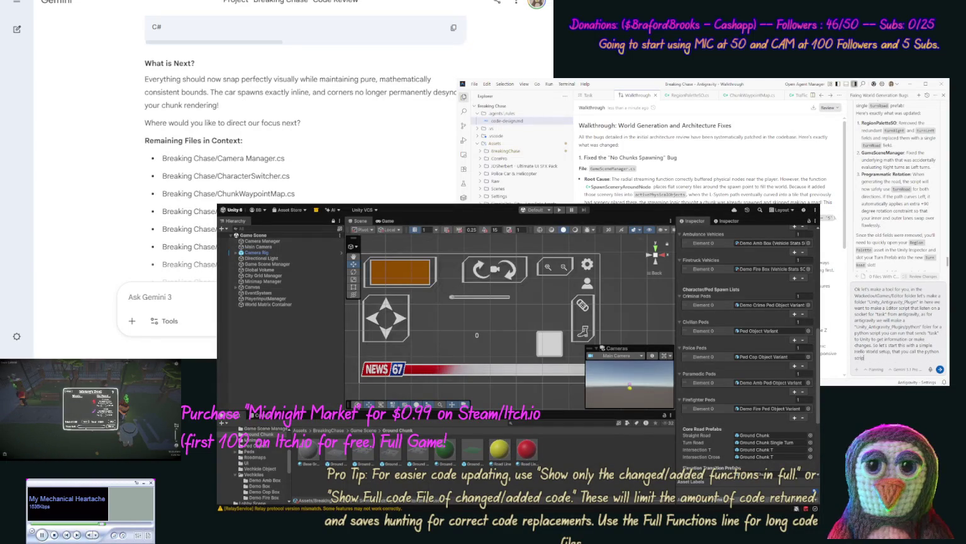
{"action": "type", "text": " for a \"Mess"}
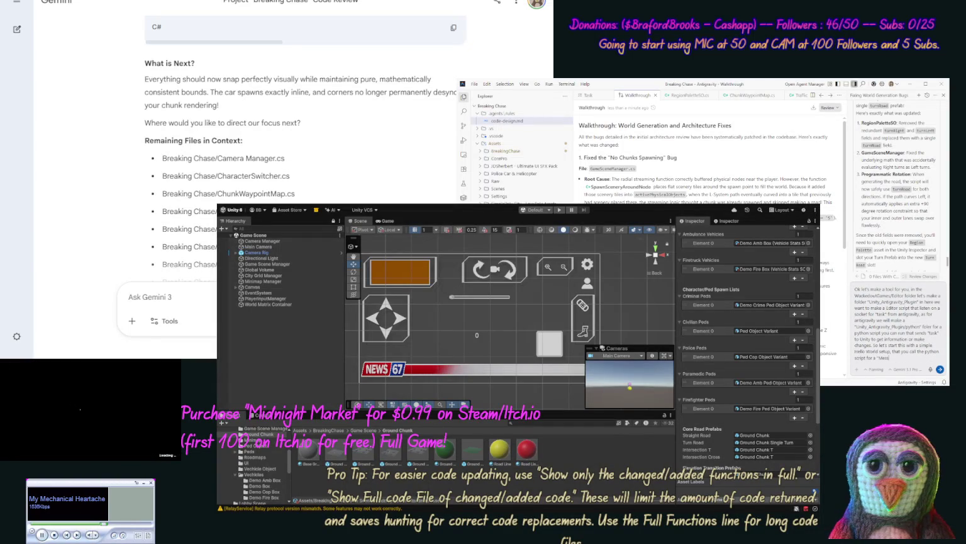
{"action": "type", "text": "e\" ta"}
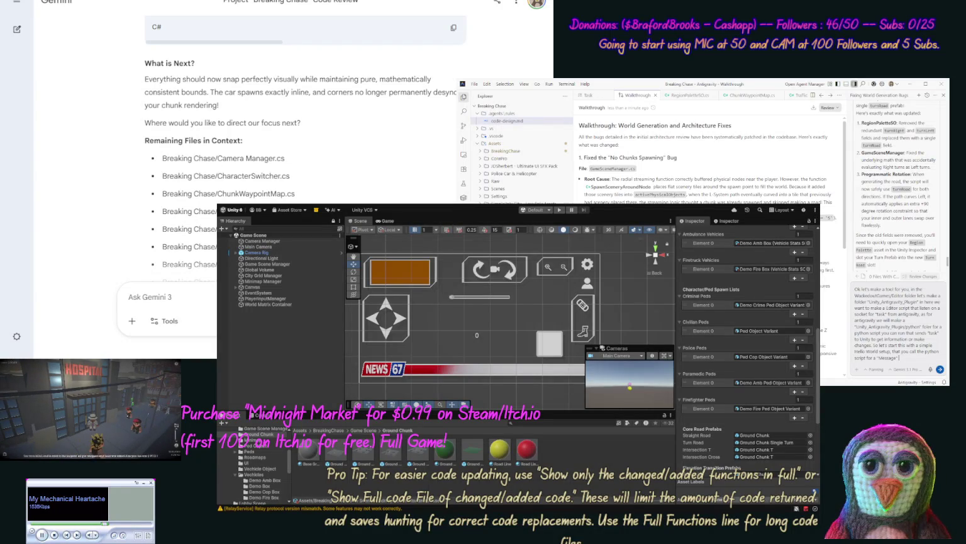
{"action": "type", "text": "sk with th"}
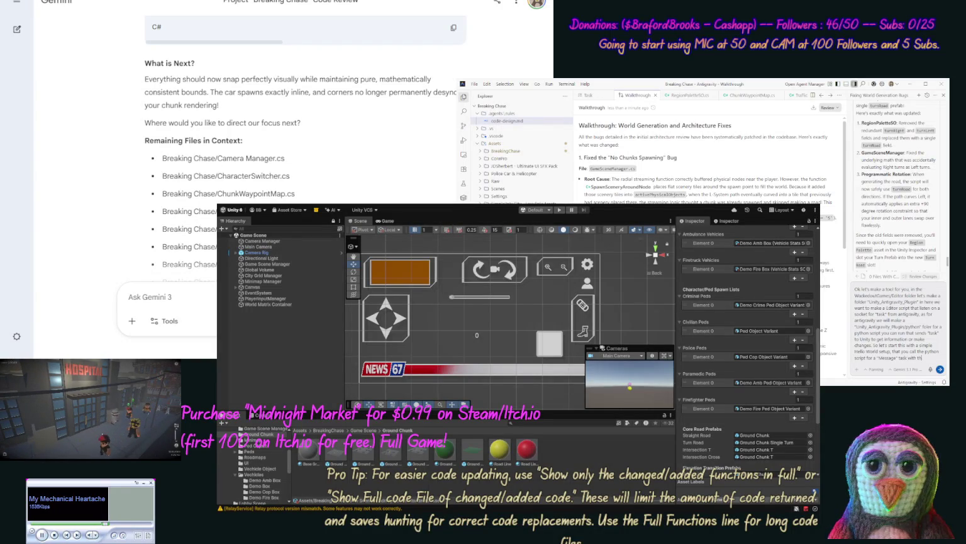
{"action": "type", "text": "e text"}
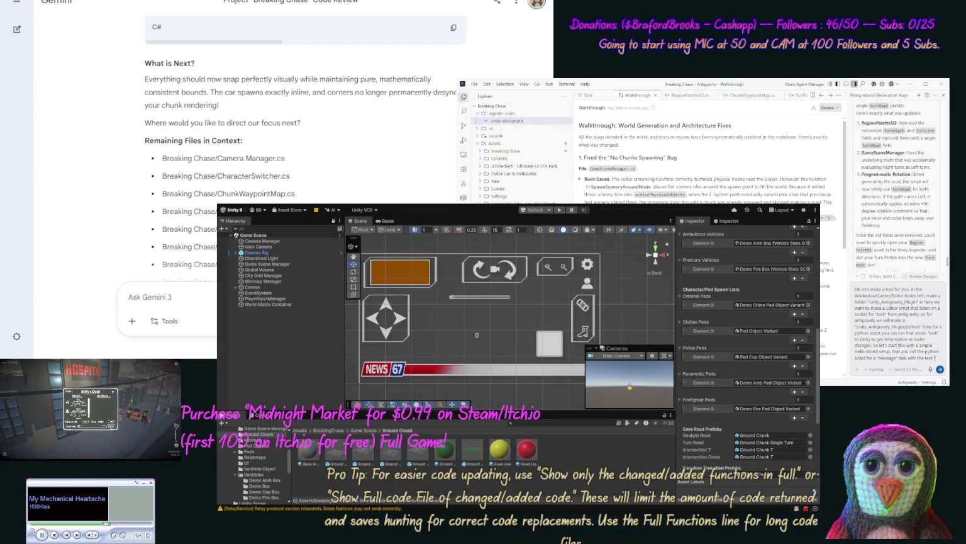
{"action": "type", "text": "\"Hello Wo"}
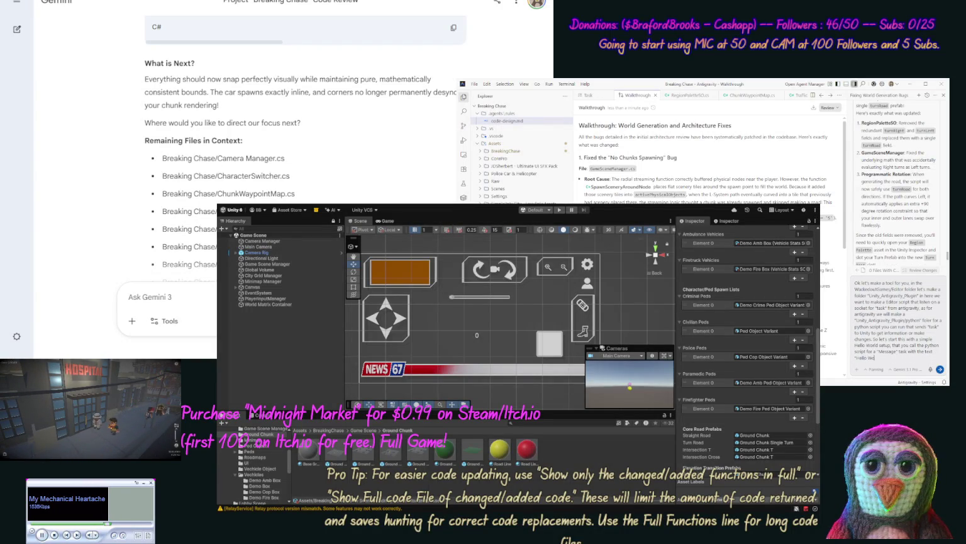
{"action": "type", "text": "rld!"}
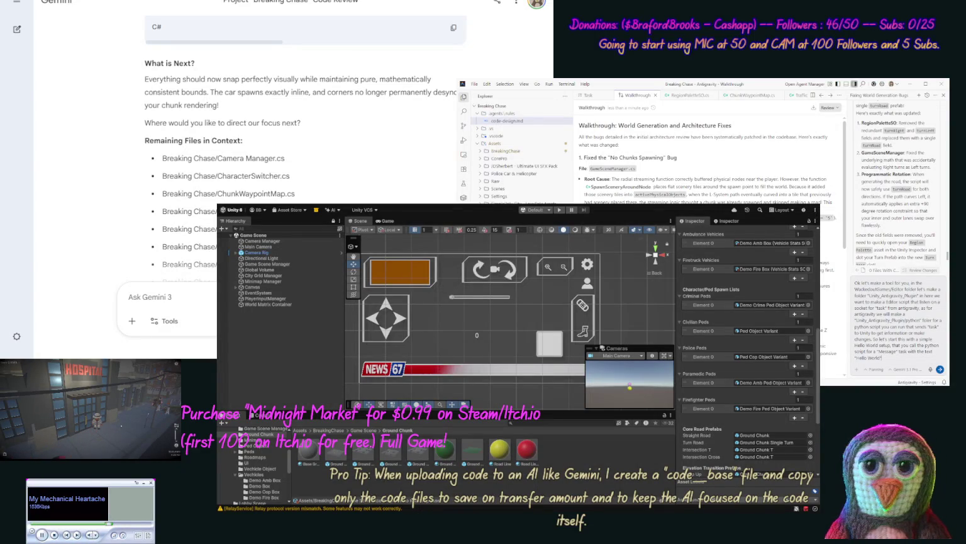
{"action": "type", "text": ", and in unity when it heard"}
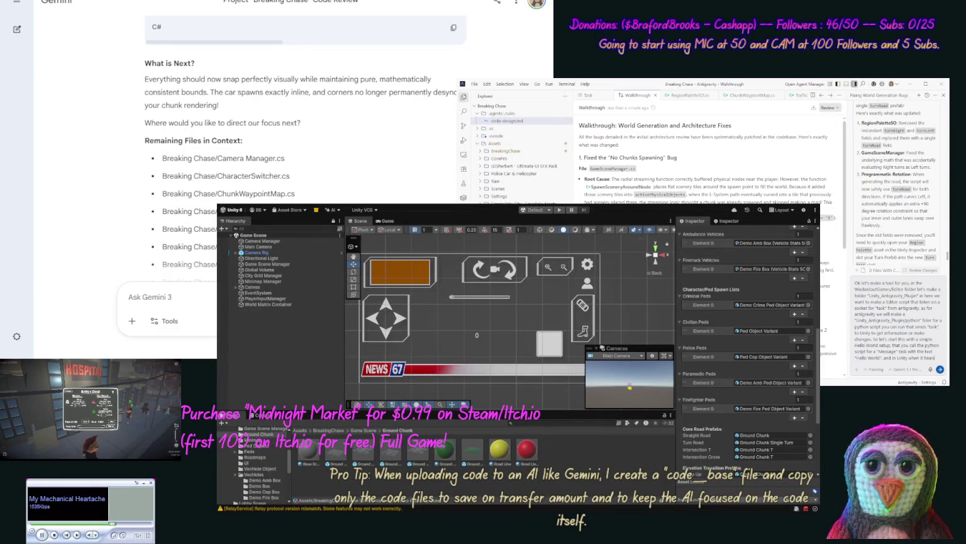
{"action": "type", "text": "hears this it shows the I"}
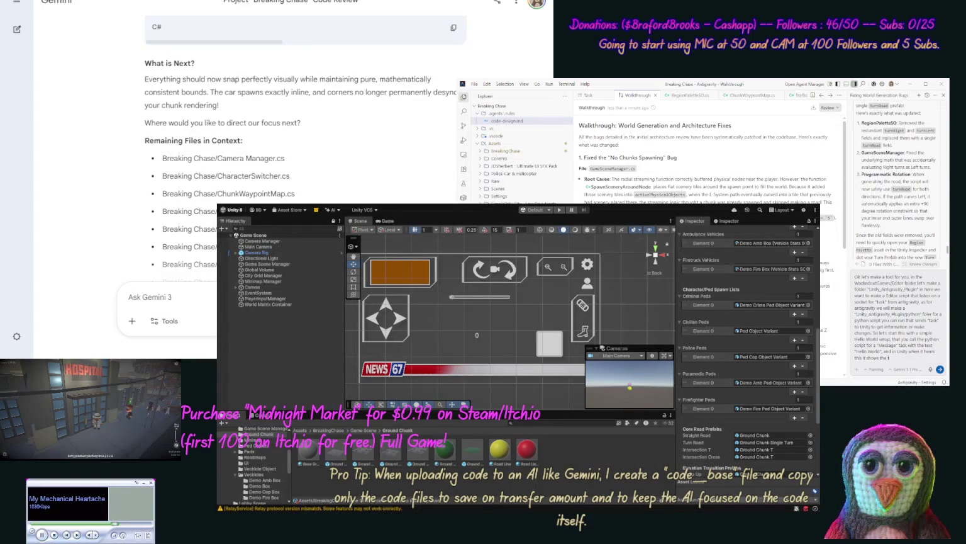
{"action": "type", "text": "tex"}
{"action": "type", "text": " the"}
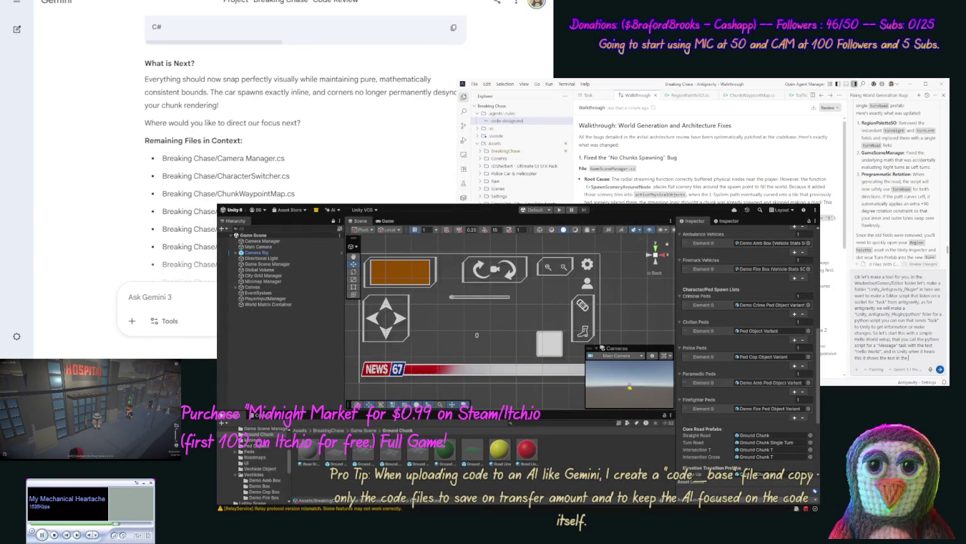
{"action": "type", "text": " bottom o"}
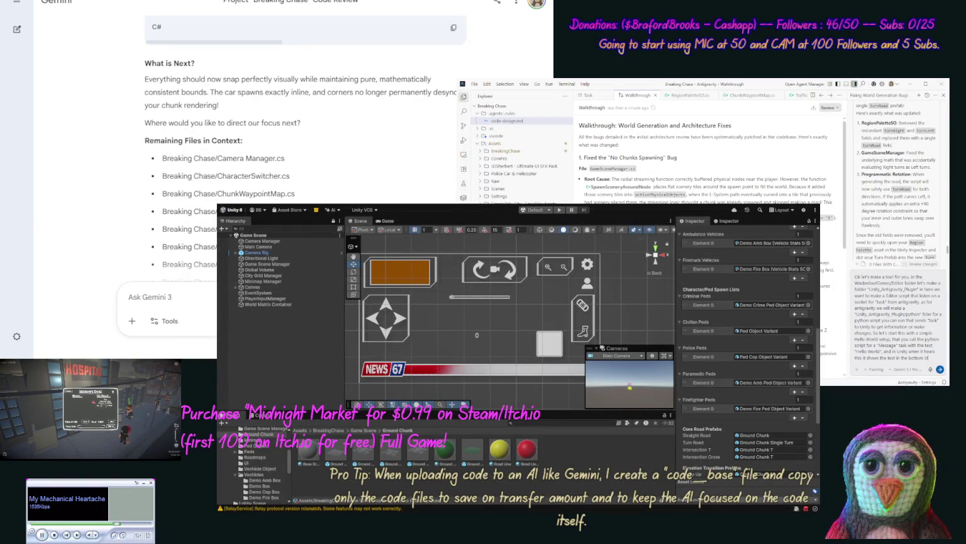
{"action": "type", "text": " area of the"}
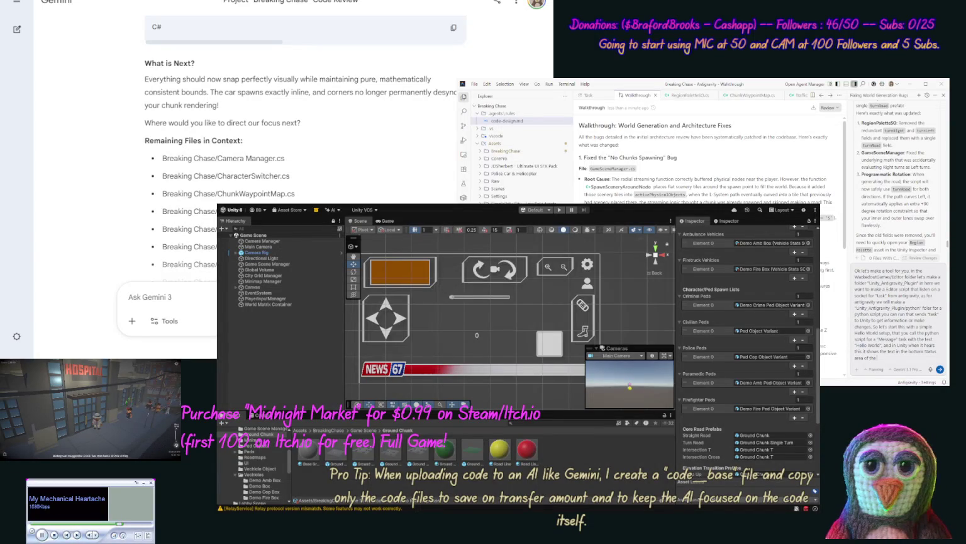
{"action": "type", "text": "Window.)"}
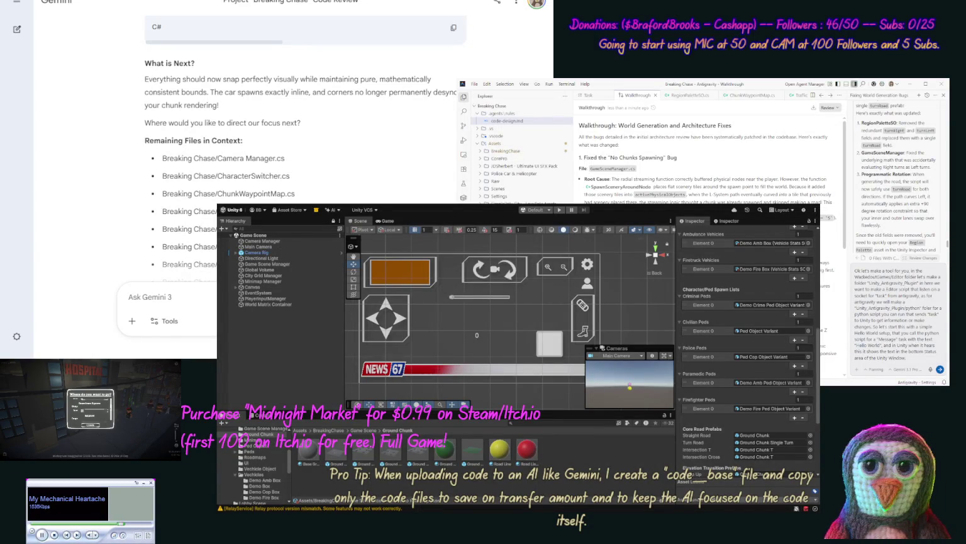
{"action": "key", "text": "Return"}
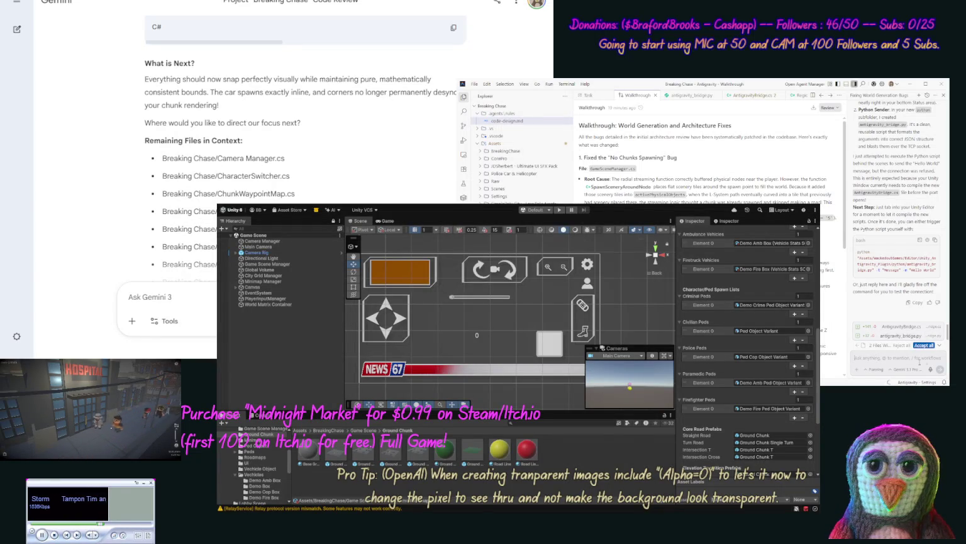
Begin a follow-up asking to add a code-change check task that waits for compilation
{"action": "type", "text": "("}
{"action": "type", "text": "lso want"}
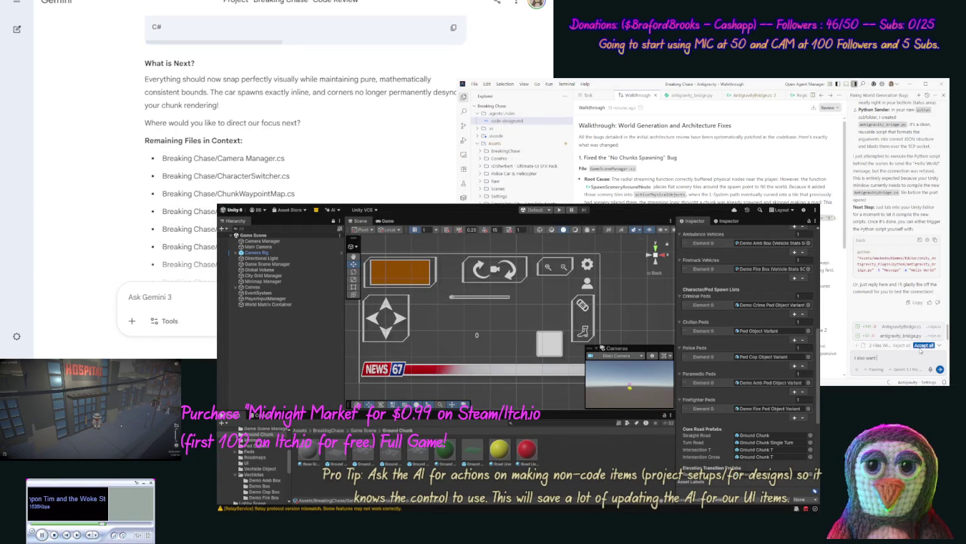
{"action": "type", "text": " to ad"}
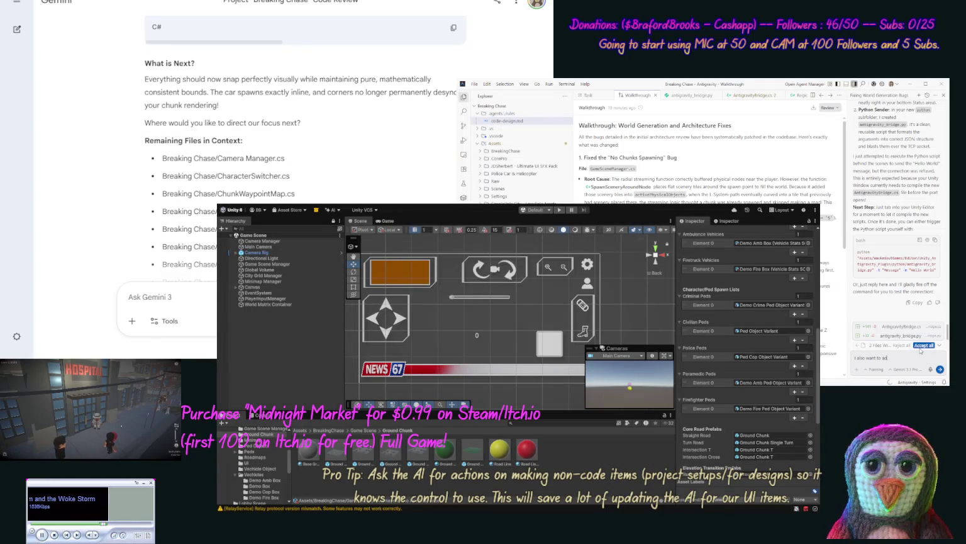
{"action": "type", "text": "d a tak for trigger"}
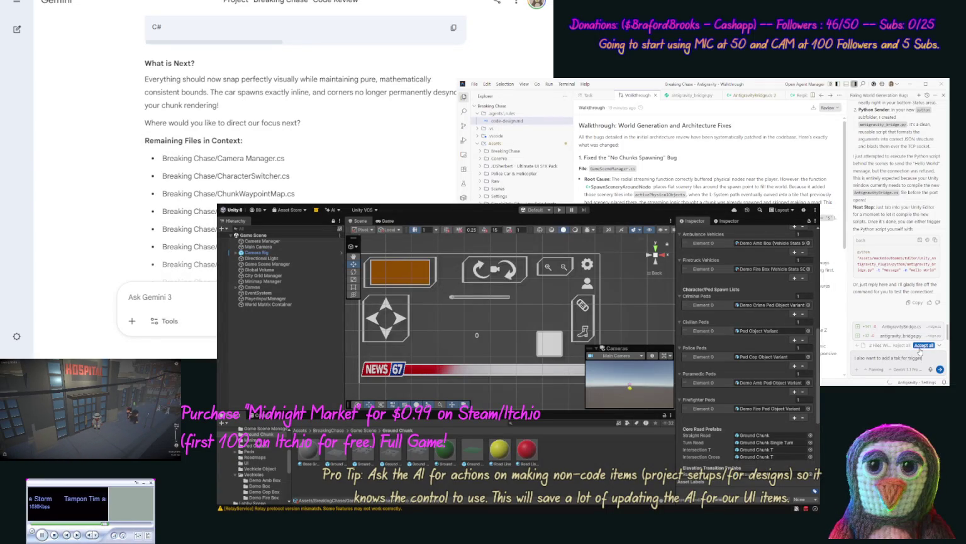
{"action": "type", "text": "ing code"}
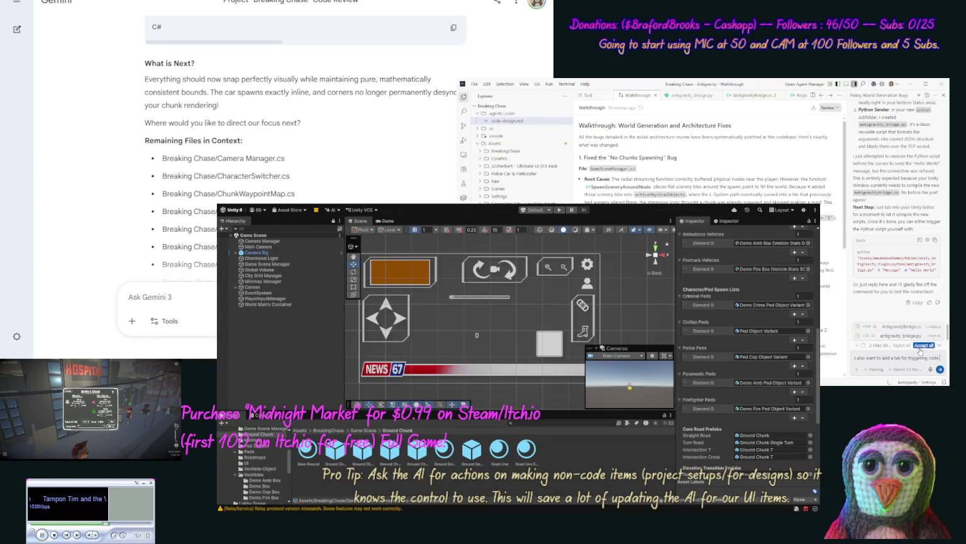
{"action": "type", "text": " change check in unity"}
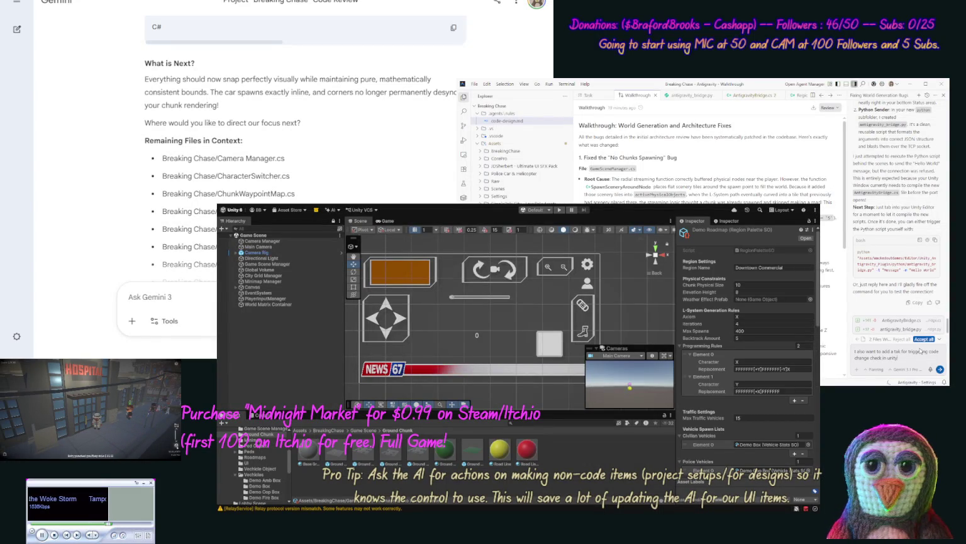
{"action": "type", "text": " and ifchan"}
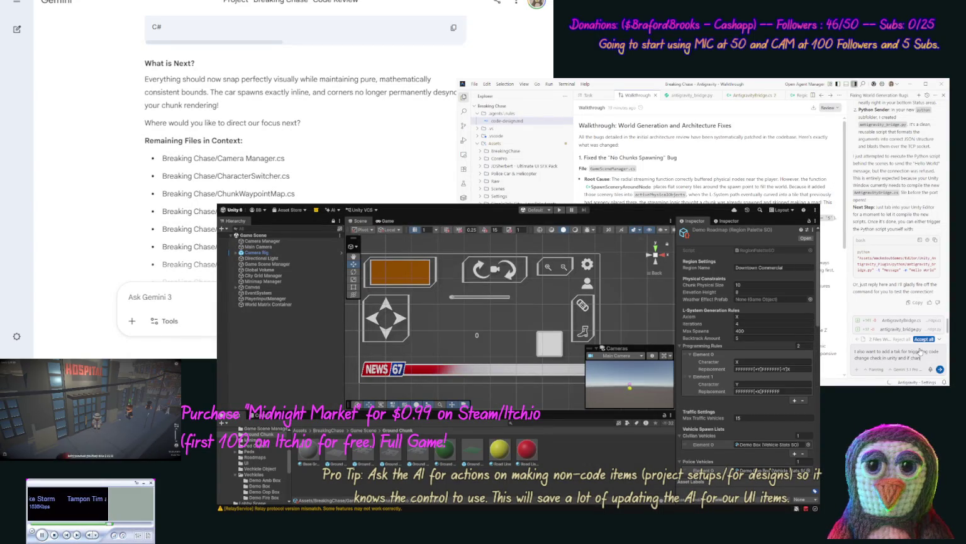
{"action": "type", "text": "ged compi"}
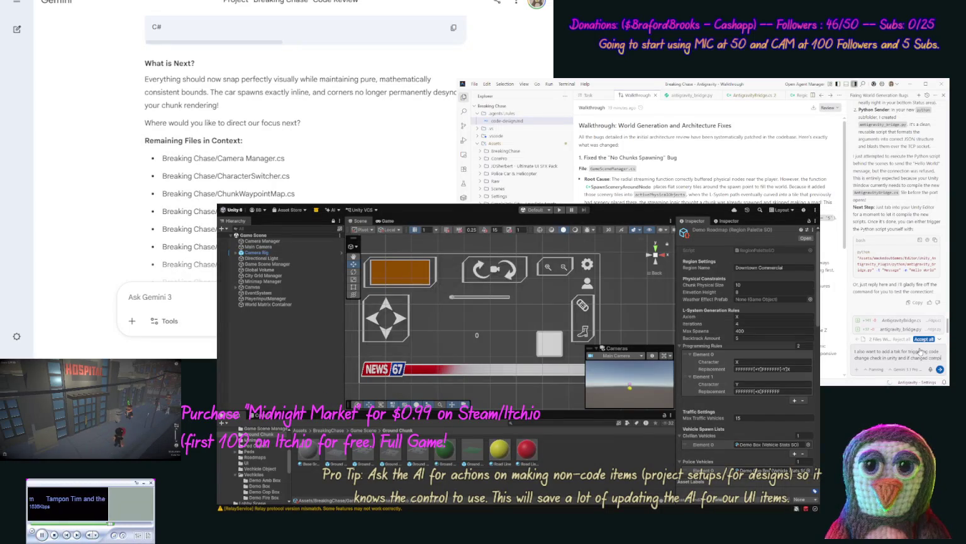
{"action": "type", "text": "le without having to swi"}
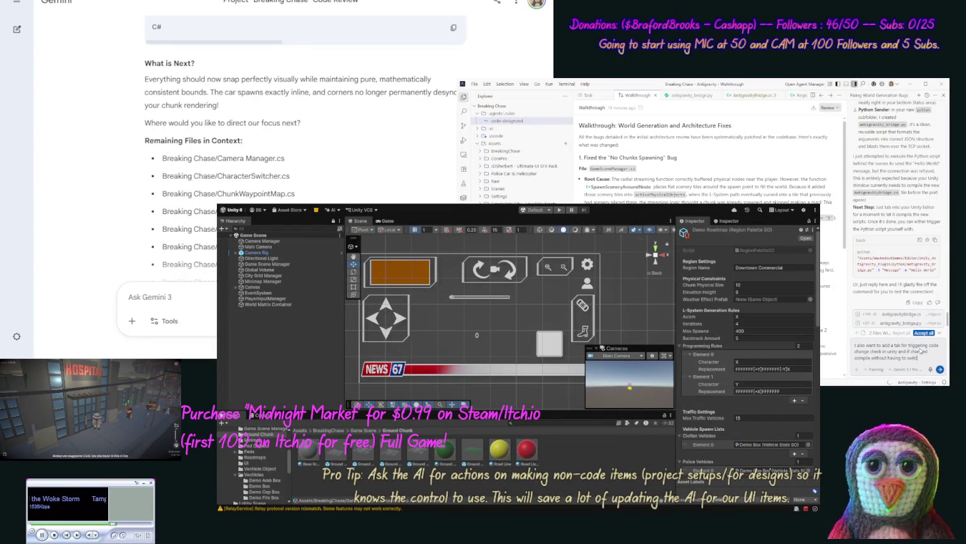
{"action": "type", "text": " to it, and t"}
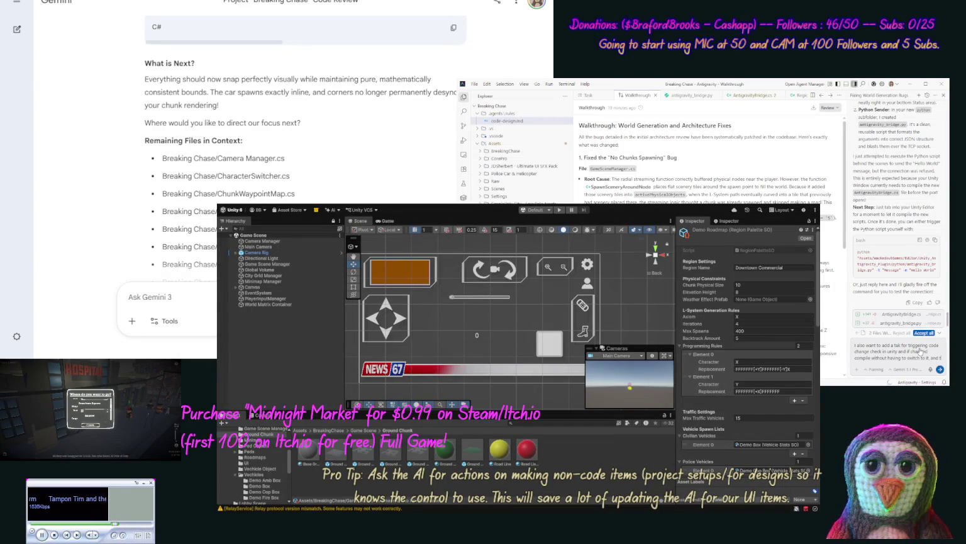
{"action": "type", "text": "hen a wait \"task\" to"}
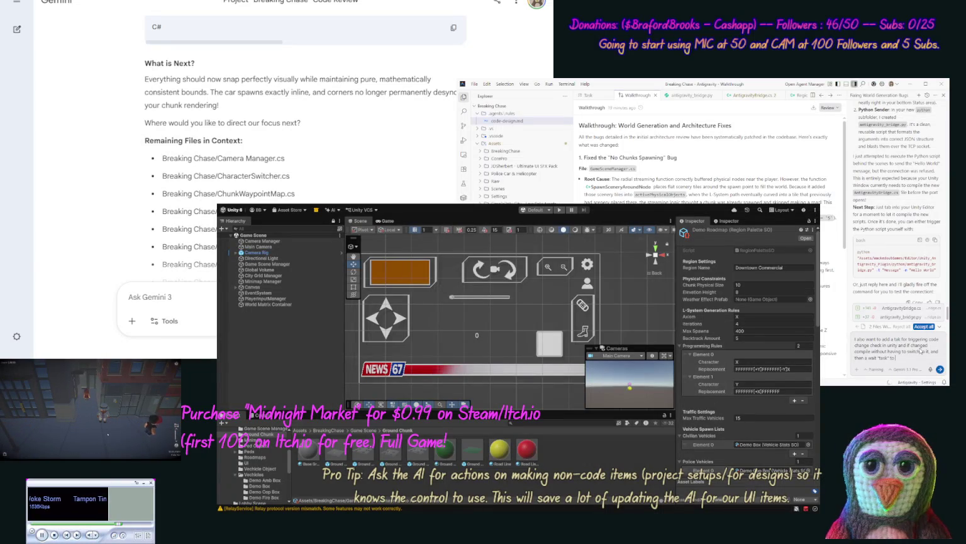
Send the follow-up about waiting while Unity is still compiling, then view Unity's Console
{"action": "type", "text": " check if the"}
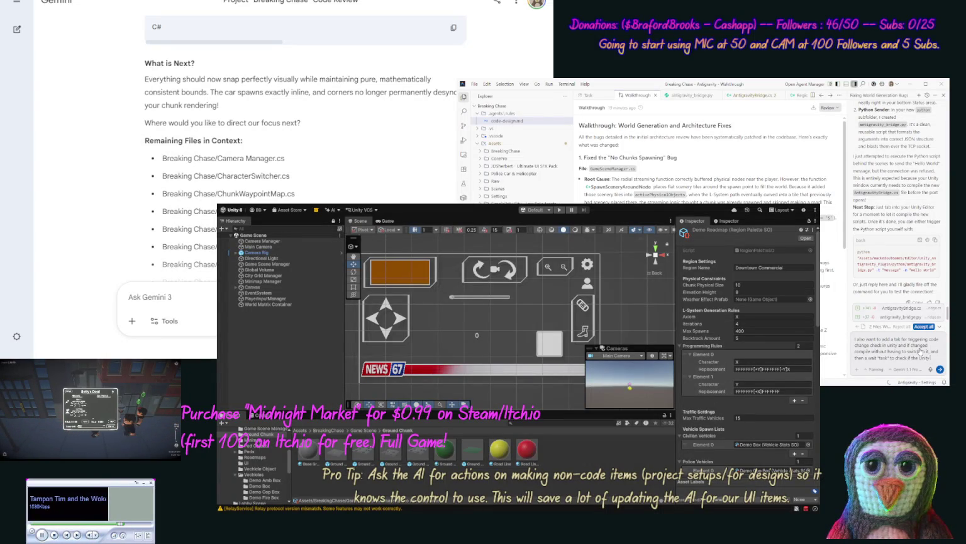
{"action": "type", "text": " unity app is still"}
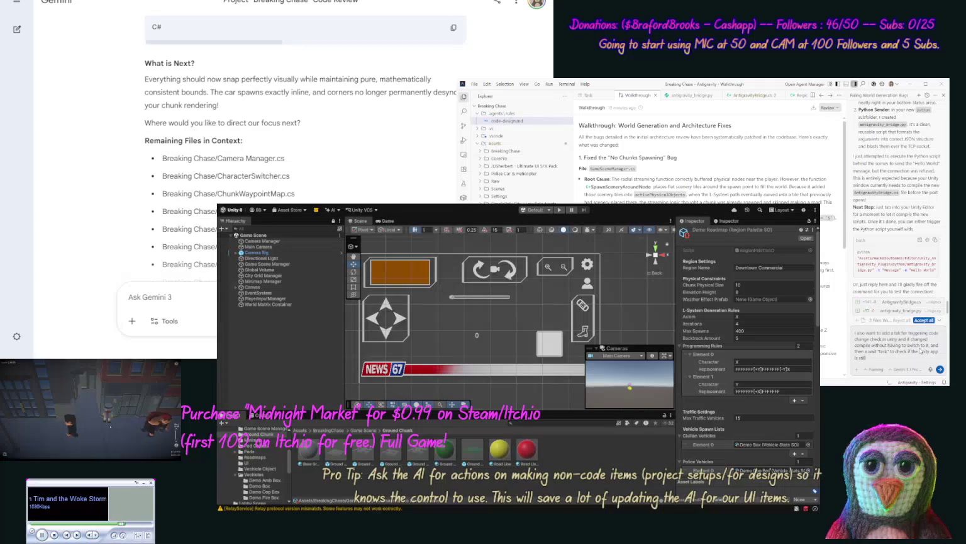
{"action": "type", "text": " compi"}
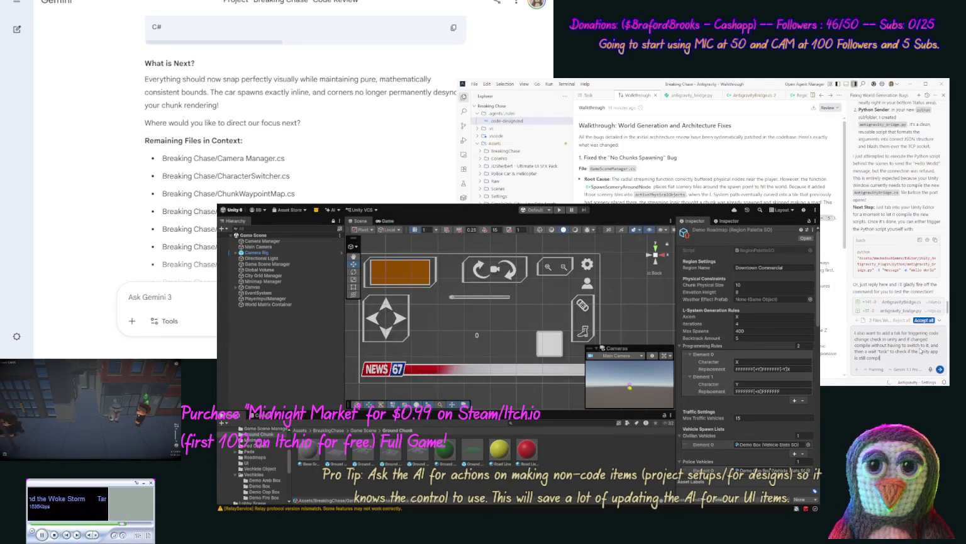
{"action": "type", "text": "ling."}
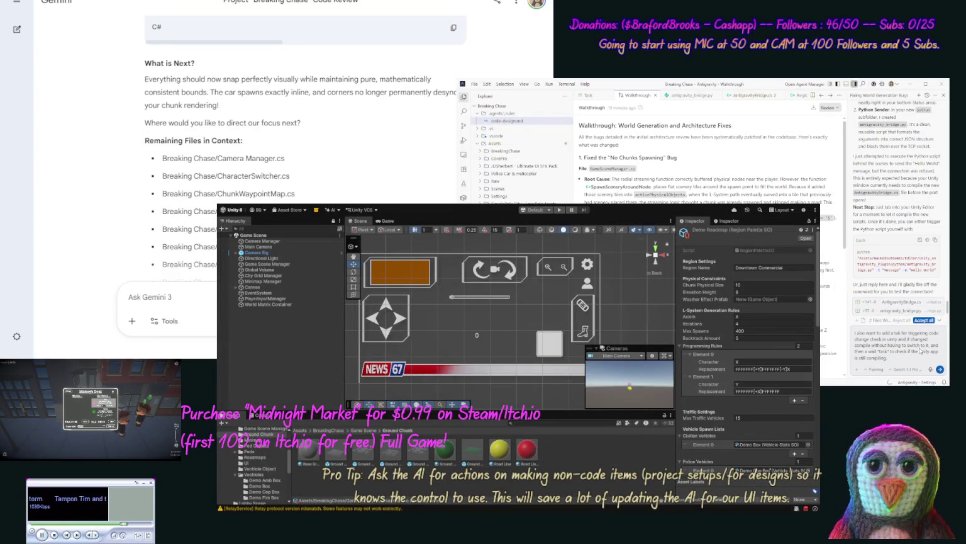
{"action": "key", "text": "Return"}
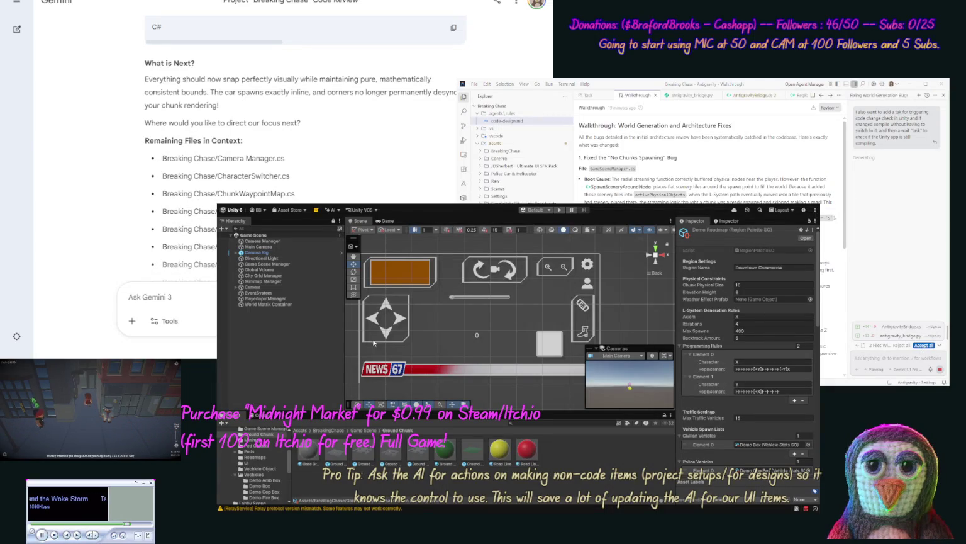
{"action": "left_click", "coordinate": [258, 414]}
{"action": "type", "text": "Also we want to make"}
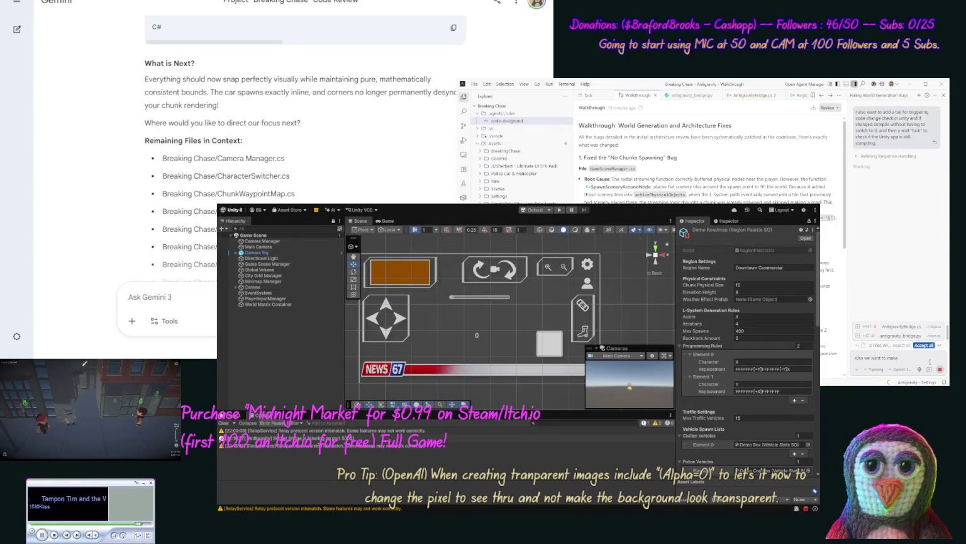
Ask the agent to keep the Antigravity Bridge code modular to avoid long scripts
{"action": "type", "text": " sure ou"}
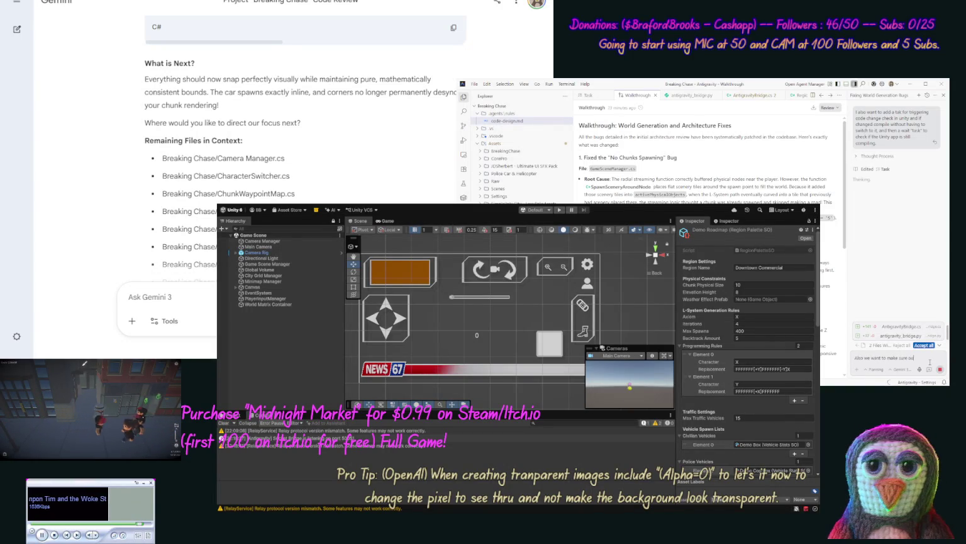
{"action": "type", "text": "r Ant"}
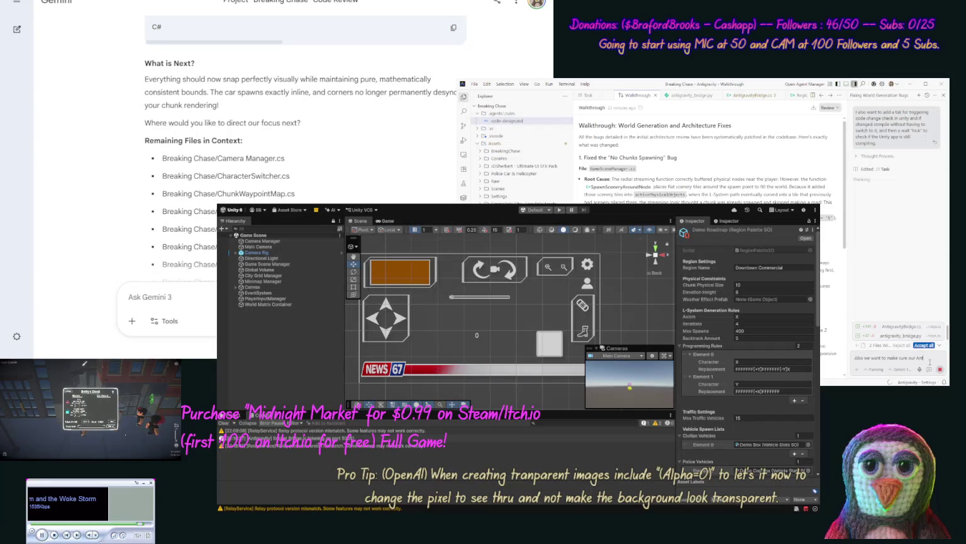
{"action": "type", "text": "igravity"}
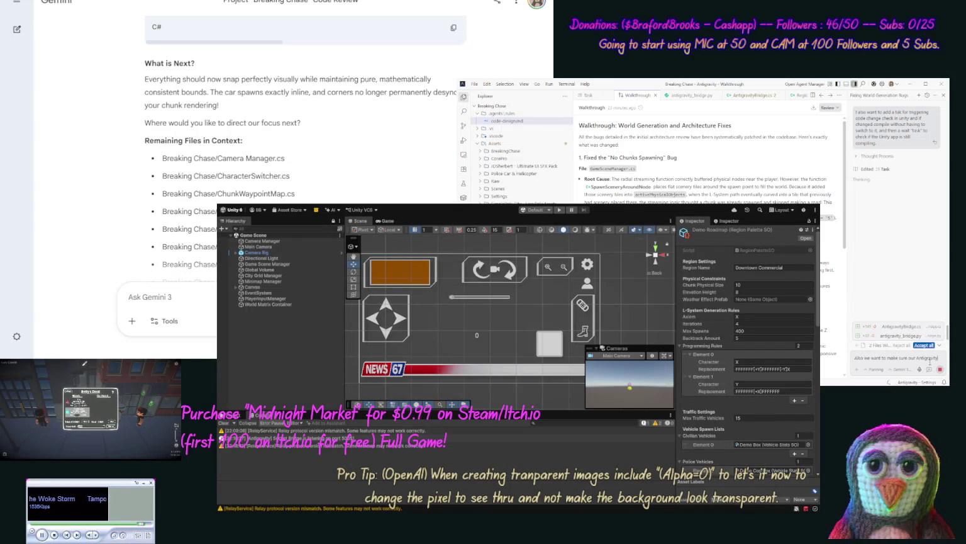
{"action": "type", "text": " Ene code is mod"}
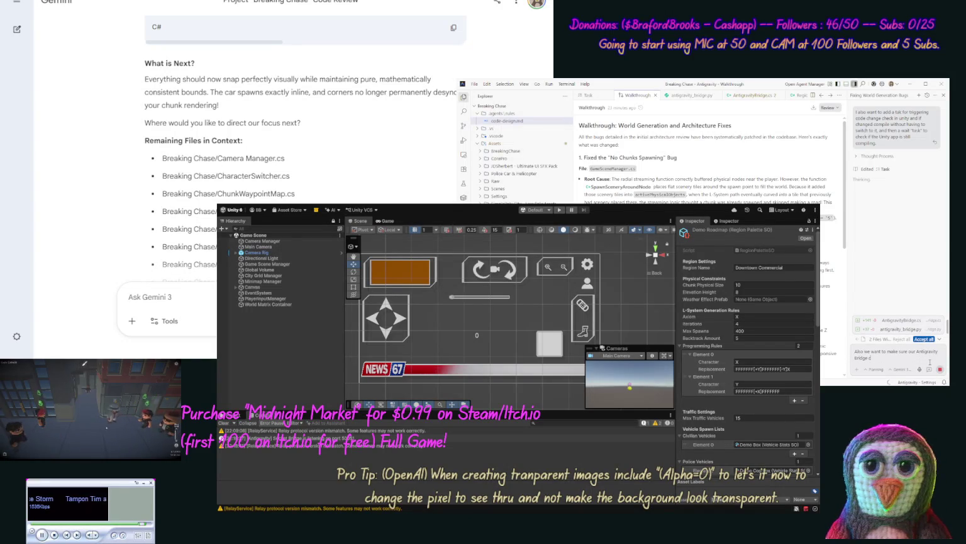
{"action": "type", "text": "ul"}
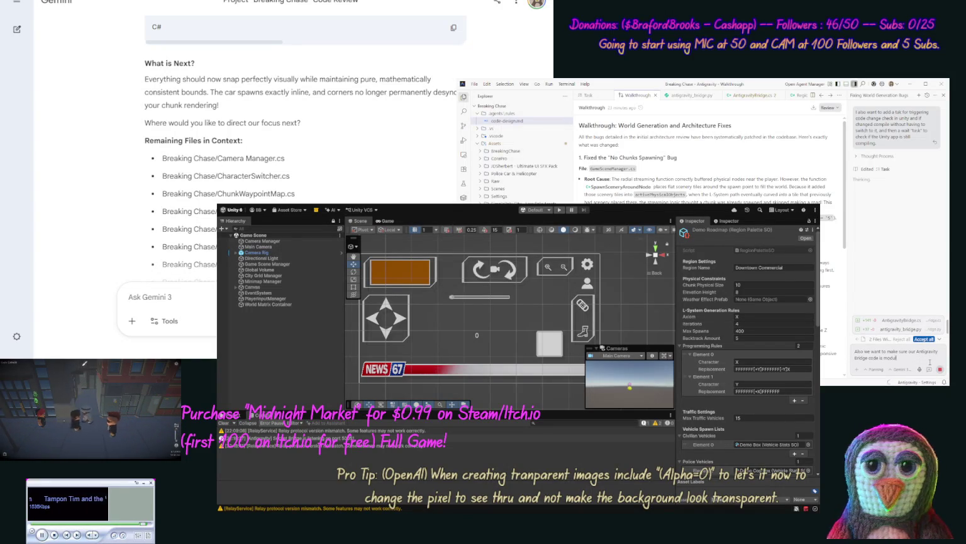
{"action": "type", "text": "ar to"}
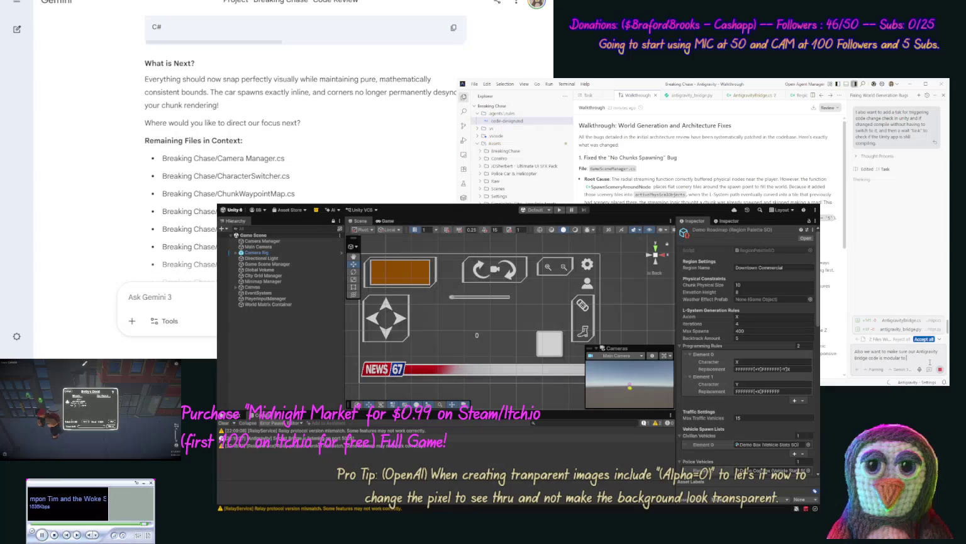
{"action": "type", "text": " keep from"}
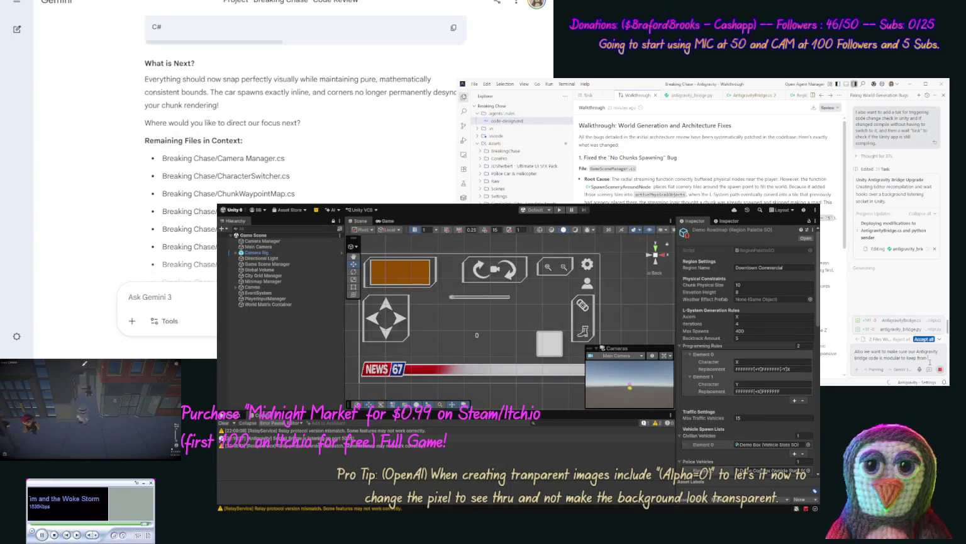
{"action": "type", "text": " having long scripts"}
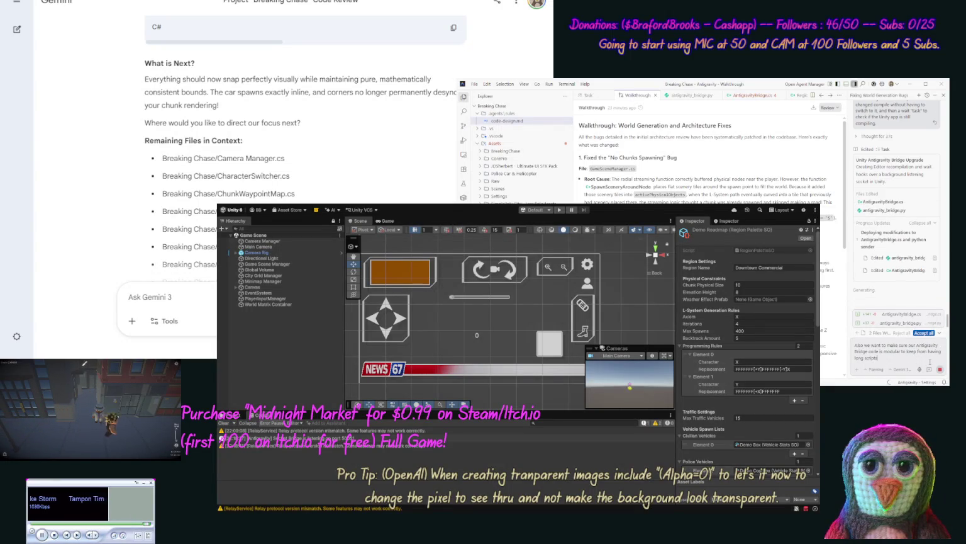
{"action": "type", "text": "."}
{"action": "key", "text": "Return"}
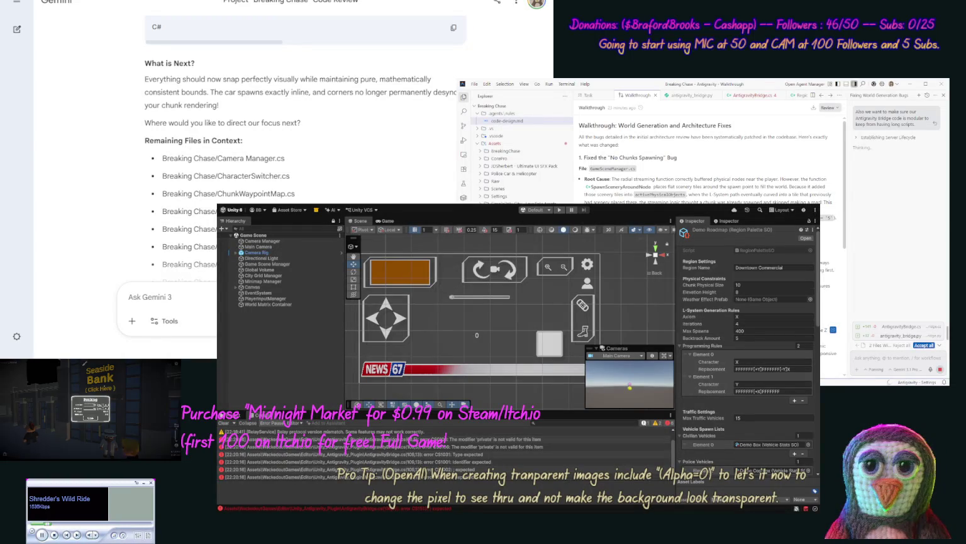
Collapse the changed-files list and begin typing the "Ok do our Hello World" test request
{"action": "left_click", "coordinate": [939, 345]}
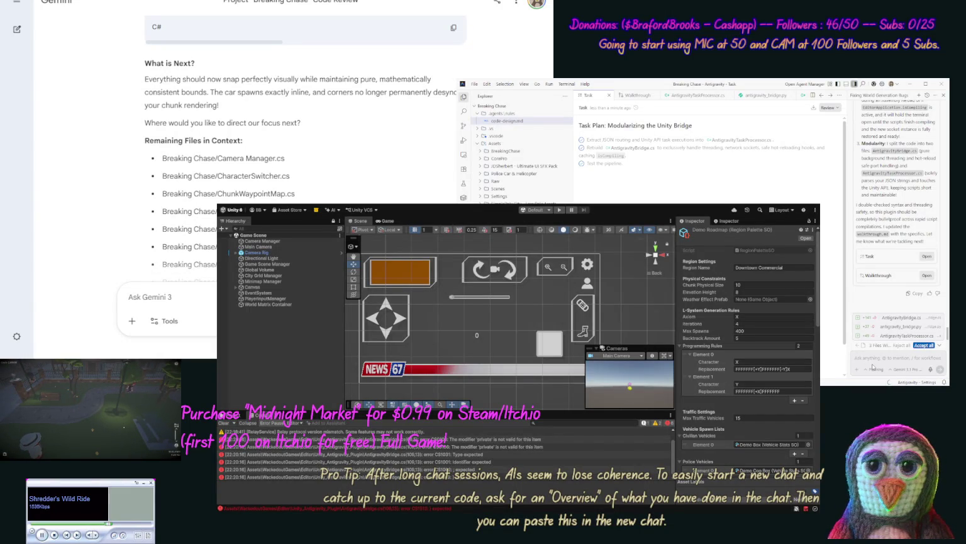
{"action": "type", "text": "Ok do our Hello World test, also we need"}
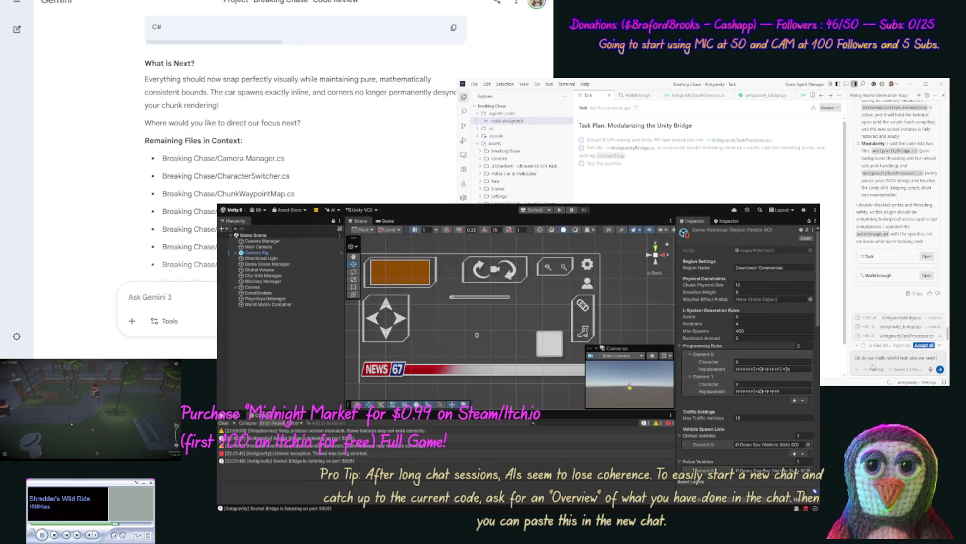
Request a menu icon or checkmark showing when the bridge is enabled, and send it
{"action": "type", "text": "some kinda of icon (or ma"}
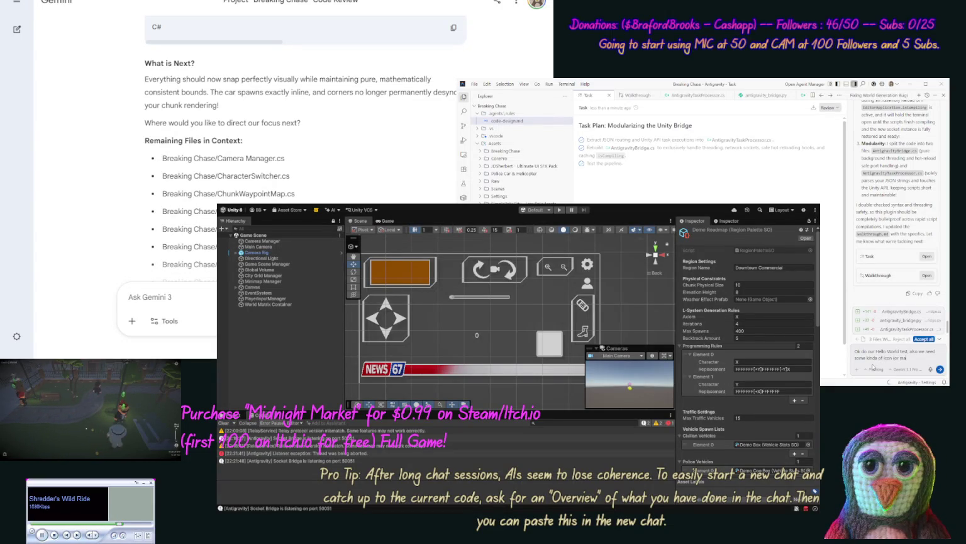
{"action": "type", "text": "ybe"}
{"action": "type", "text": " a checkbox in"}
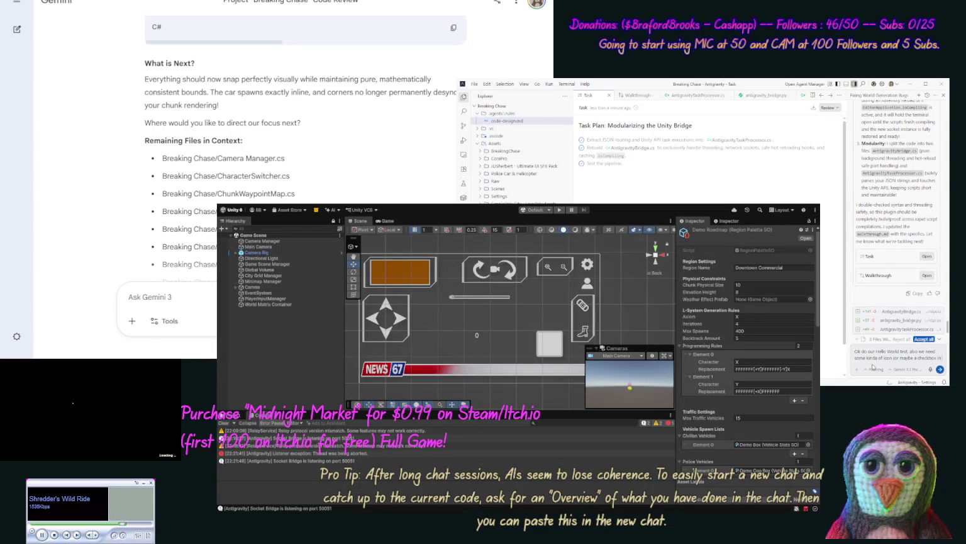
{"action": "type", "text": " the"}
{"action": "type", "text": "enu i"}
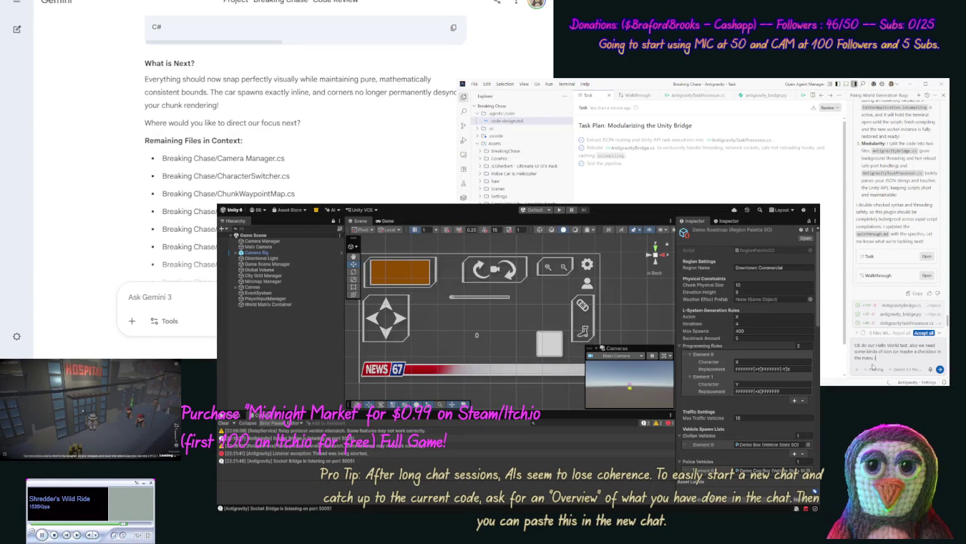
{"action": "type", "text": "tem for S"}
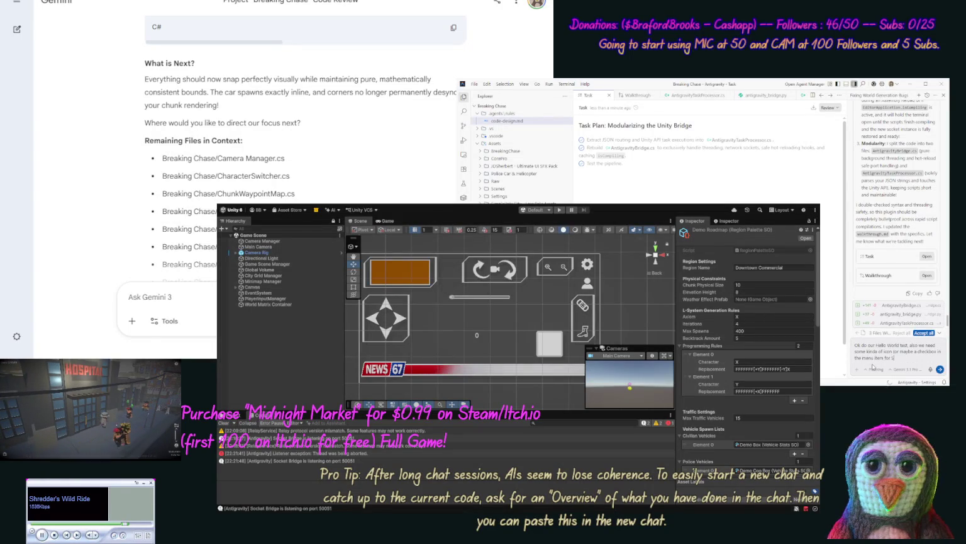
{"action": "type", "text": "tarting/"}
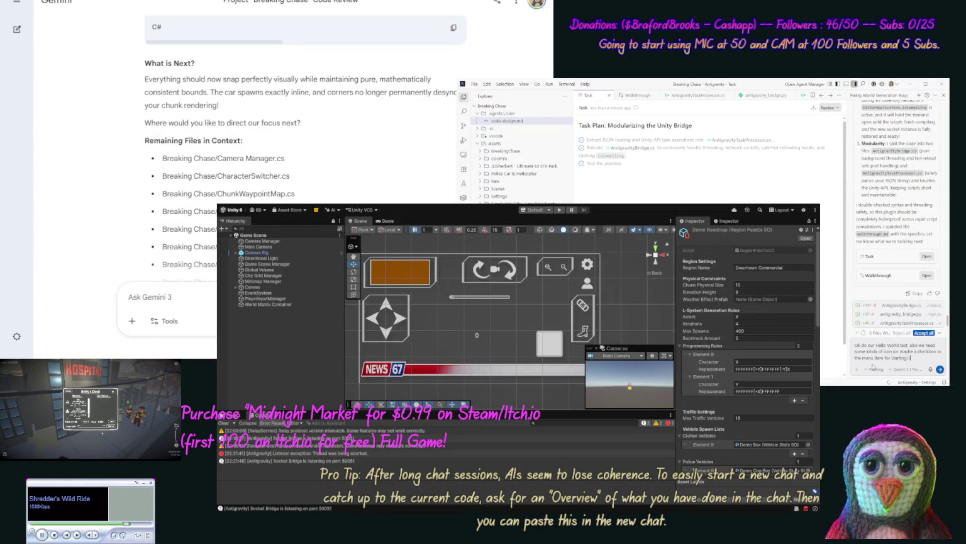
{"action": "type", "text": "Stopping o"}
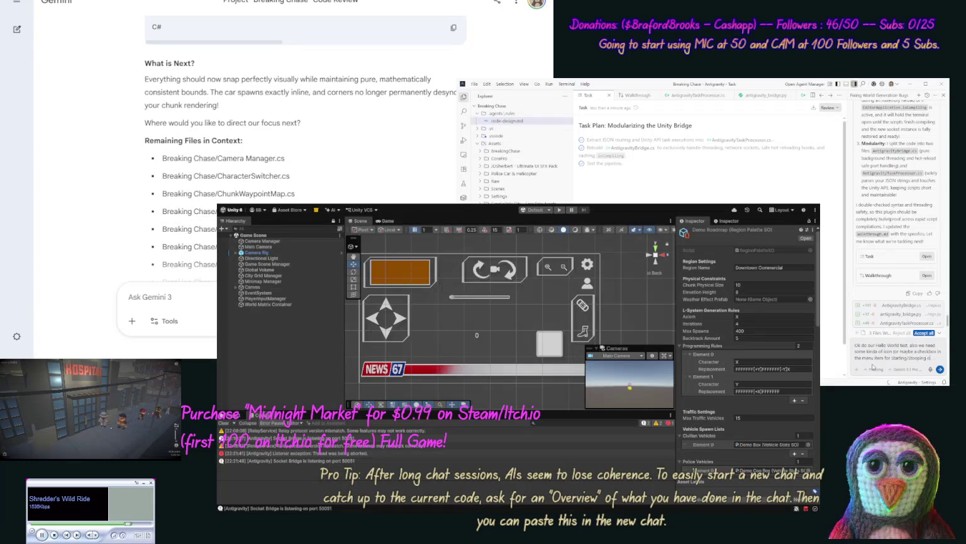
{"action": "type", "text": "ur Bridg"}
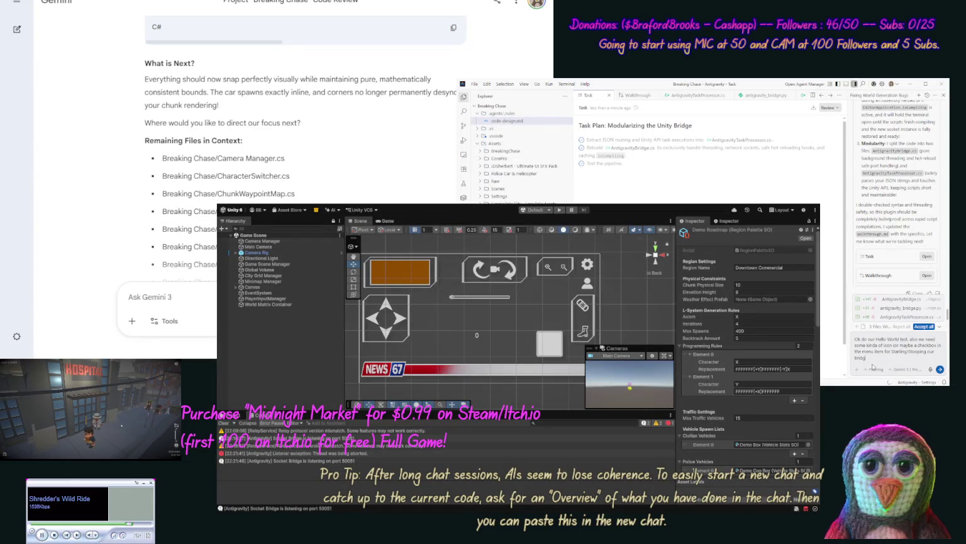
{"action": "type", "text": "e, w"}
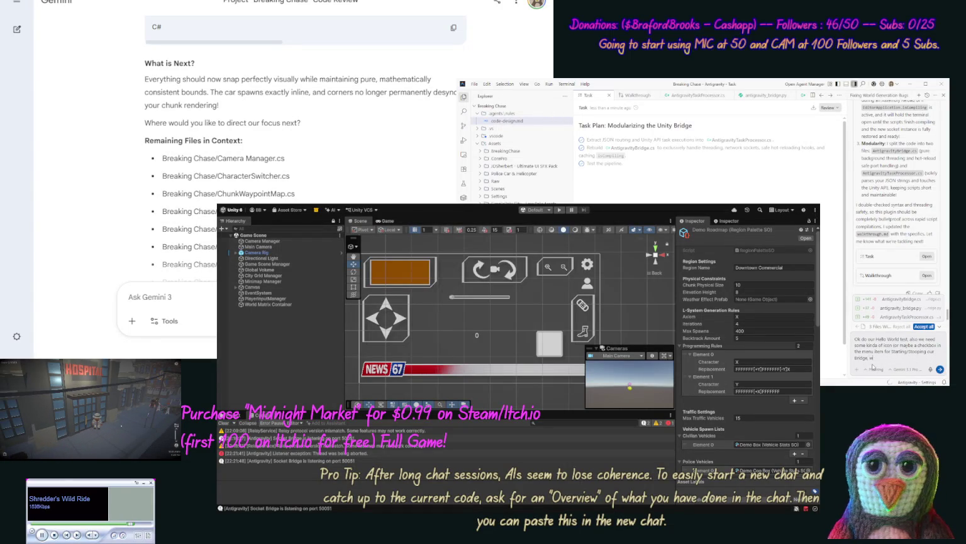
{"action": "type", "text": "eenbri"}
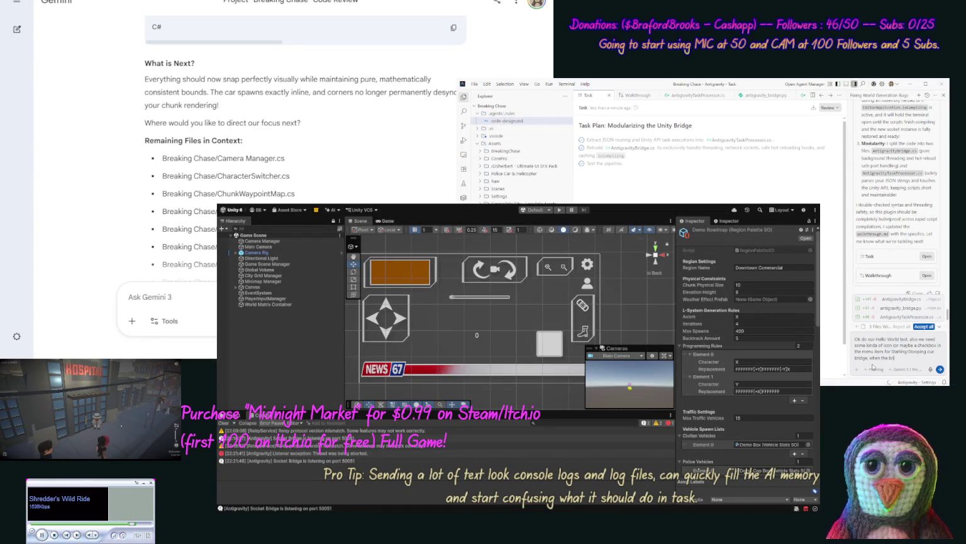
{"action": "type", "text": "dge is enabled."}
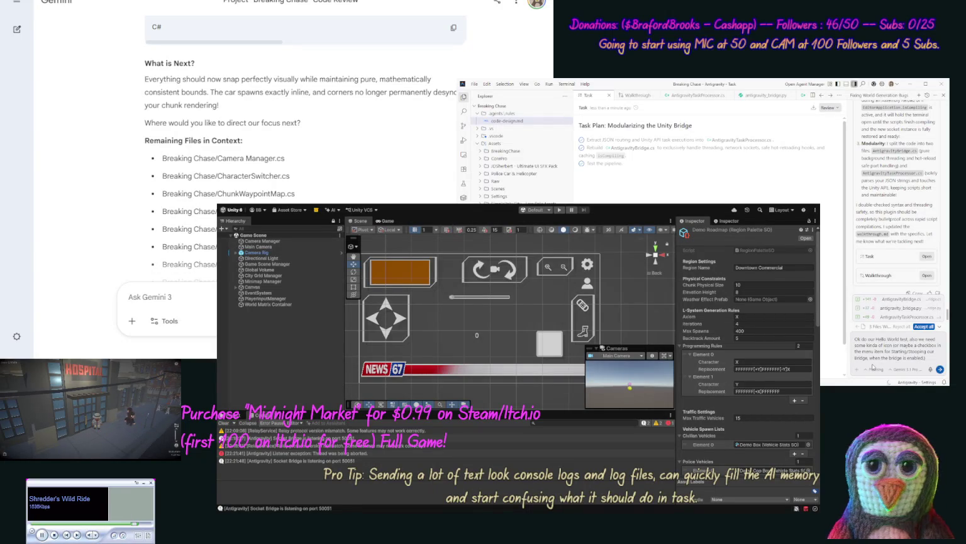
{"action": "key", "text": "Return"}
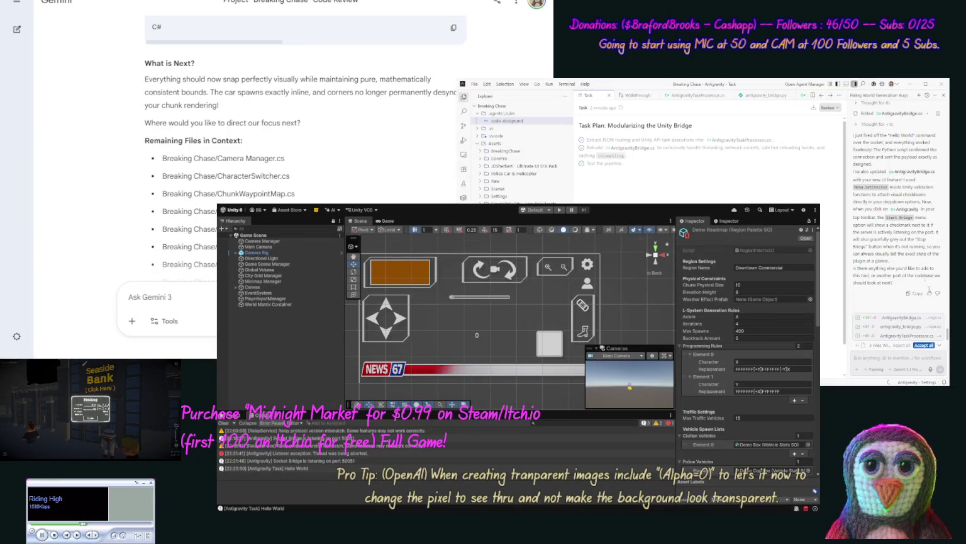
Accept all of the agent's file edits and view the 'Socket Bridge stopped' stack trace in the Console
{"action": "left_click", "coordinate": [924, 345]}
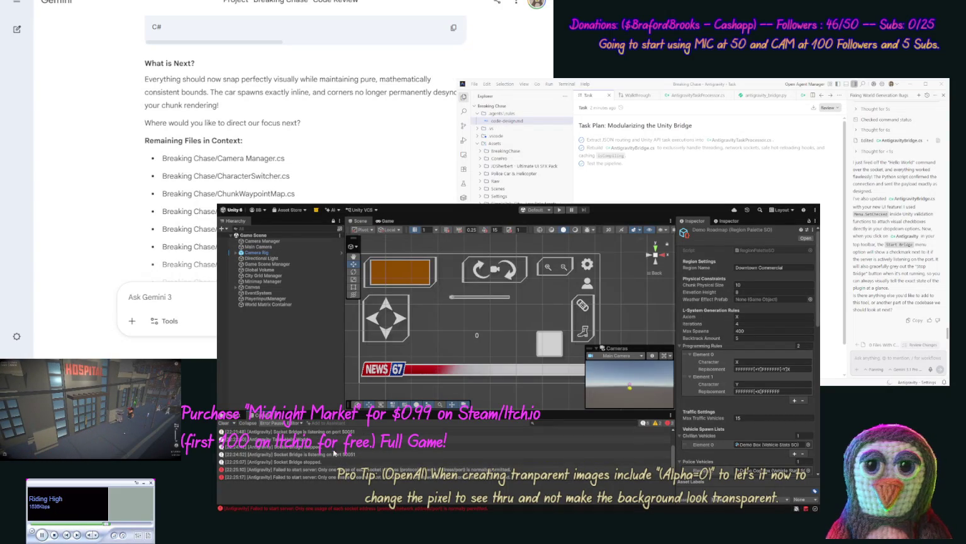
{"action": "left_click", "coordinate": [332, 458]}
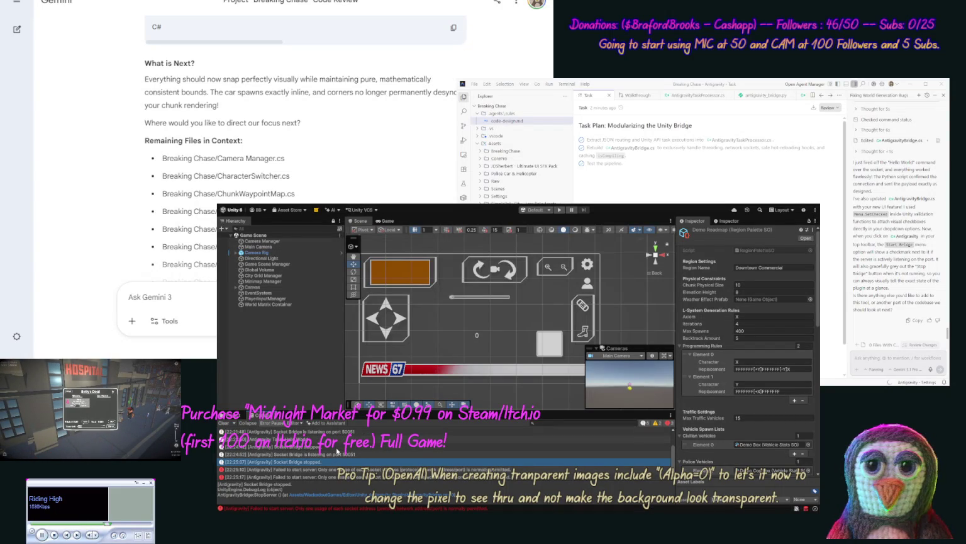
{"action": "scroll", "coordinate": [337, 451], "scroll_direction": "up", "scroll_amount": 2}
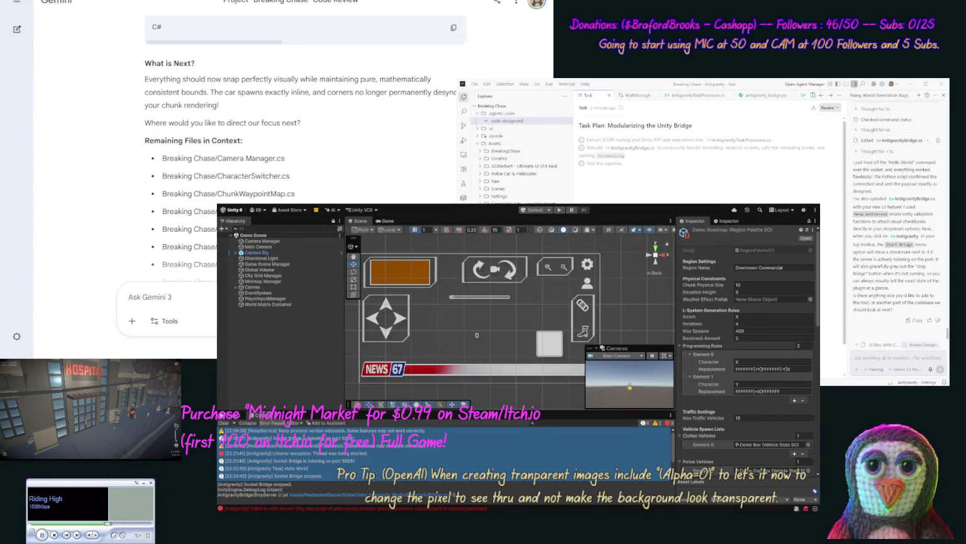
Report that the bridge can't start again after stopping, paste the Unity error log, add '/console fix', and send
{"action": "type", "text": "We"}
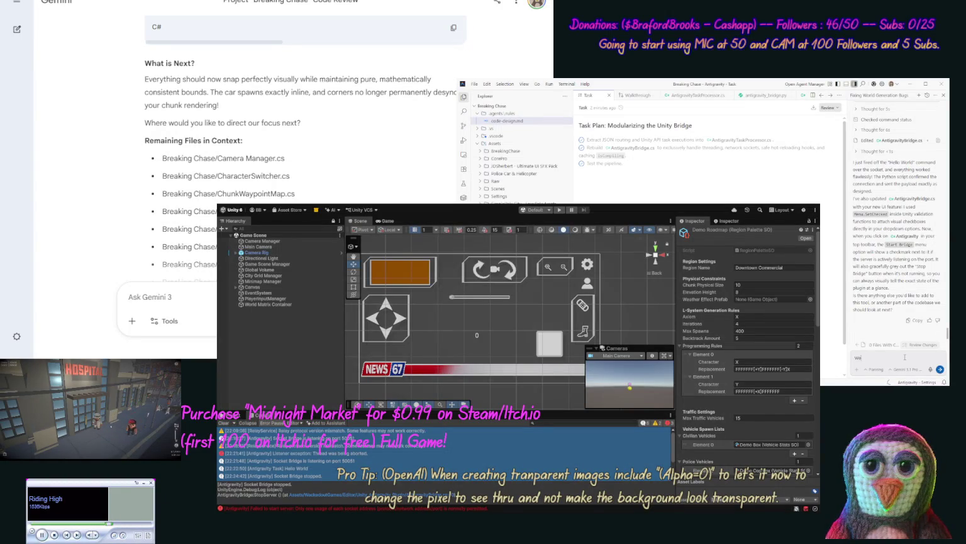
{"action": "type", "text": " are unable"}
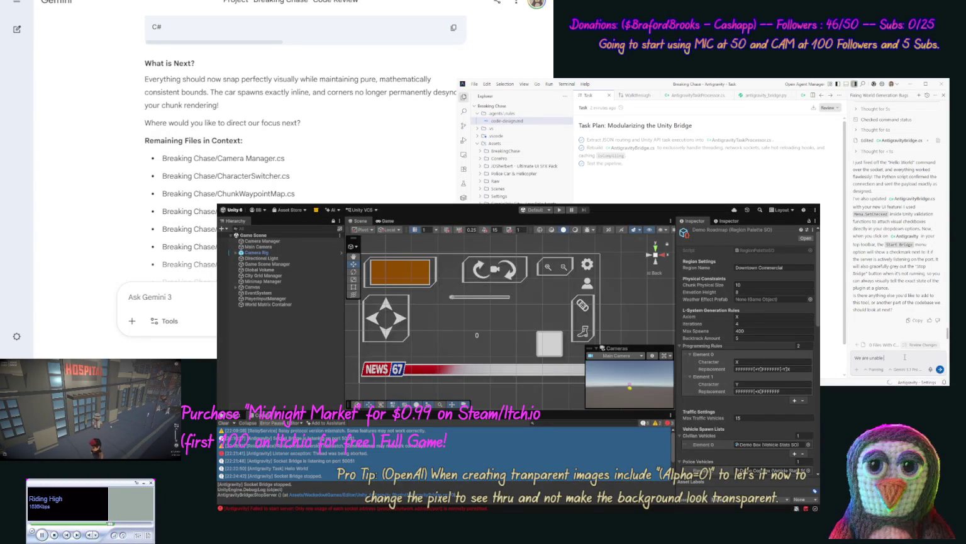
{"action": "type", "text": " to start the bridge o"}
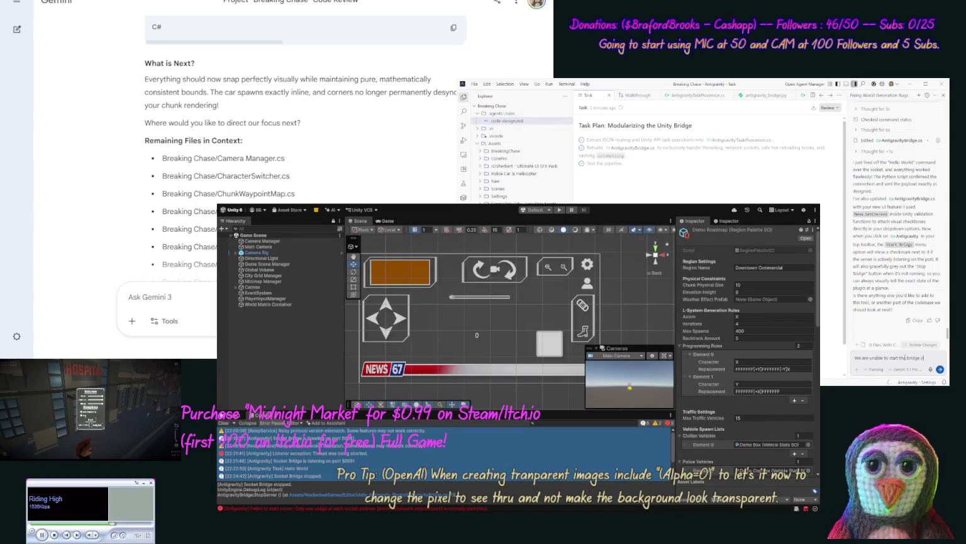
{"action": "type", "text": "nce we stop it with (console"}
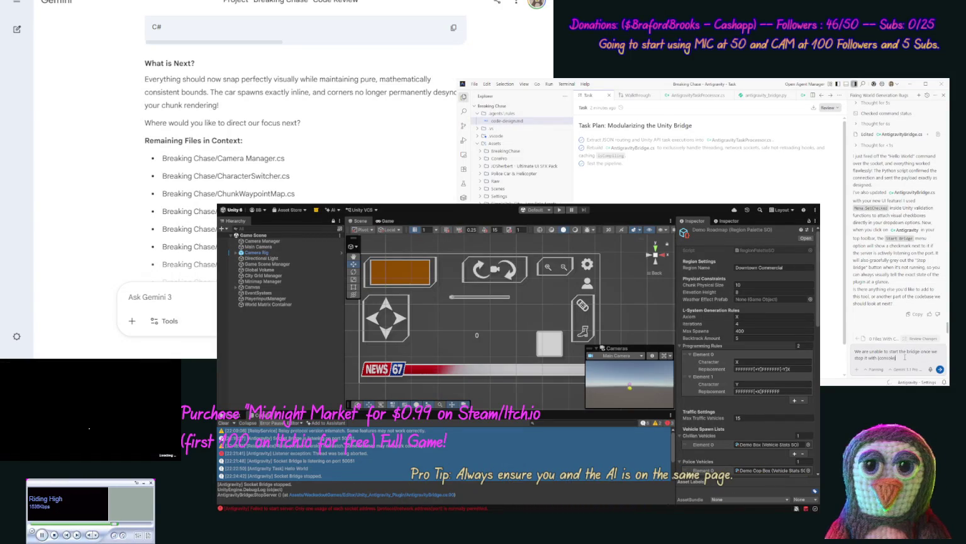
{"action": "key", "text": "ctrl+v"}
{"action": "type", "text": "/console"}
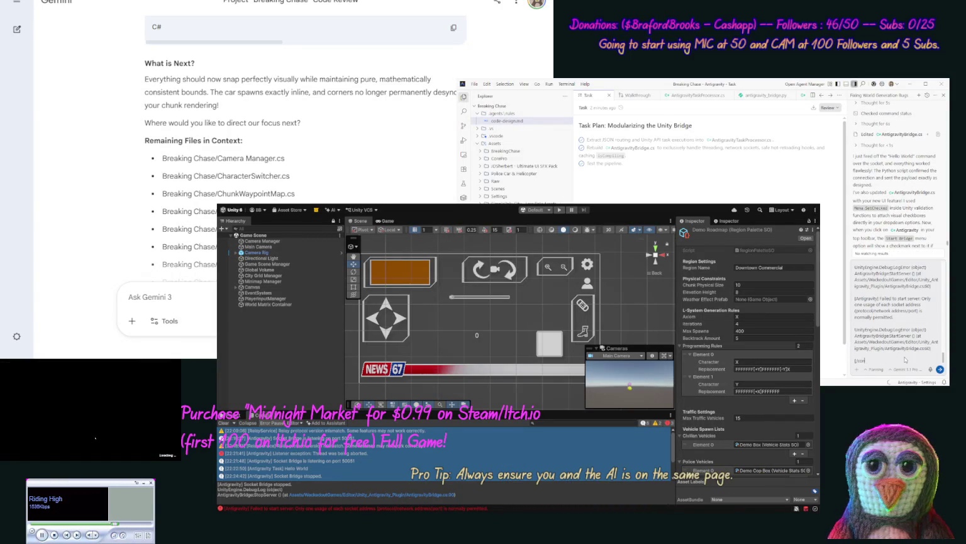
{"action": "type", "text": " fix this"}
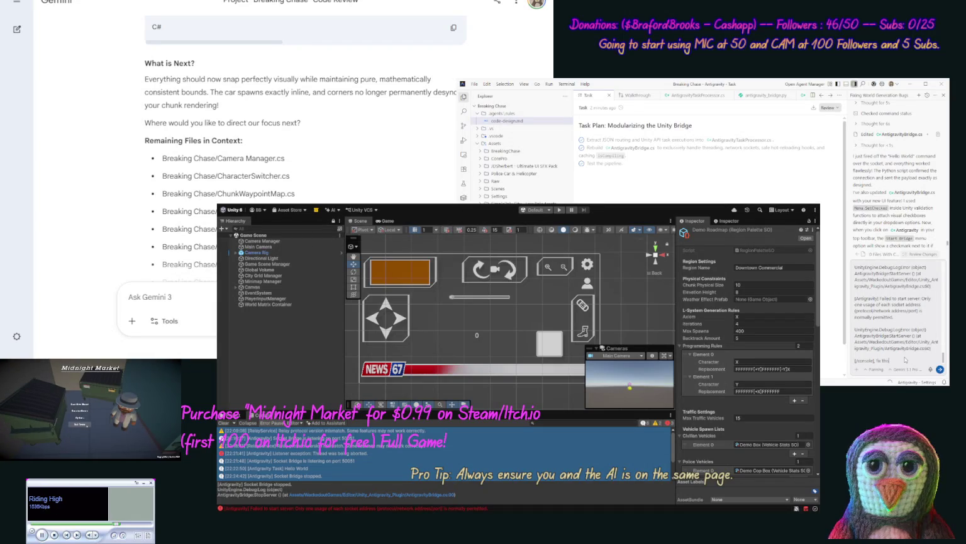
{"action": "key", "text": "Return"}
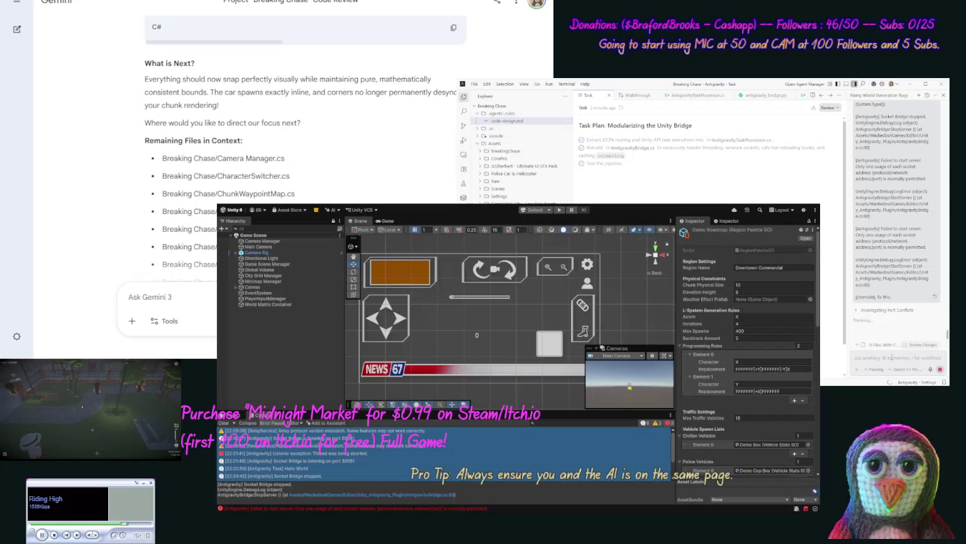
{"action": "type", "text": "Also we want to have a help"}
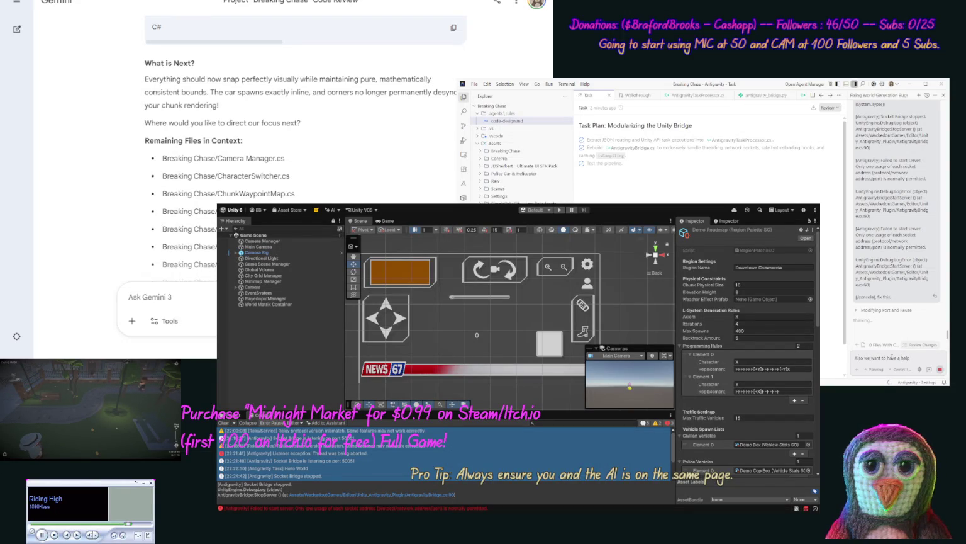
Ask the agent for a help argument in the Python bridge script that lists the available tasks
{"action": "type", "text": "arg"}
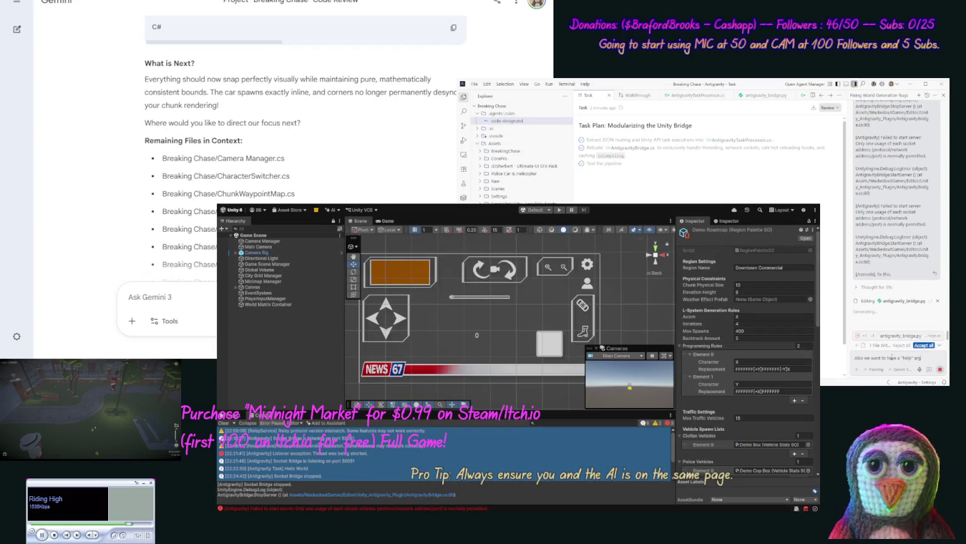
{"action": "type", "text": "ument for"}
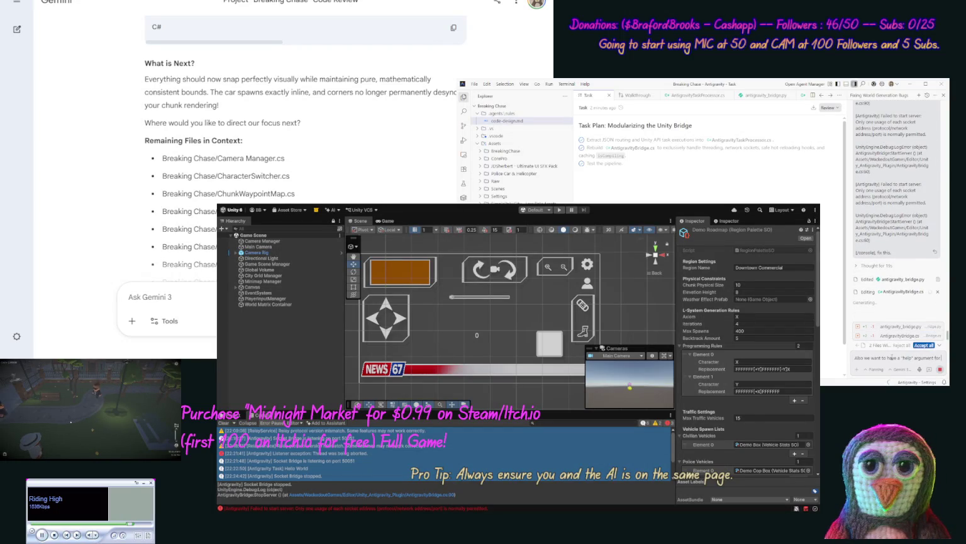
{"action": "type", "text": " the"}
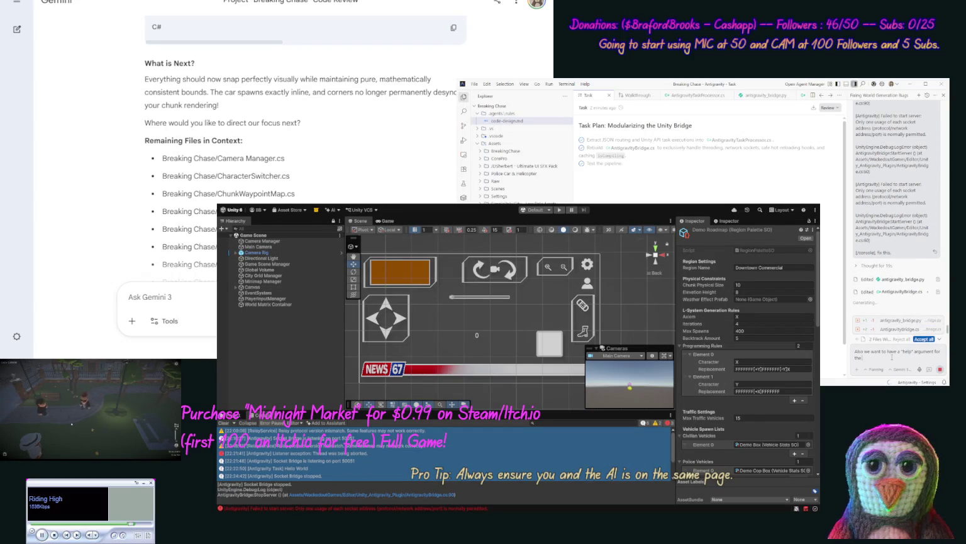
{"action": "type", "text": " python s"}
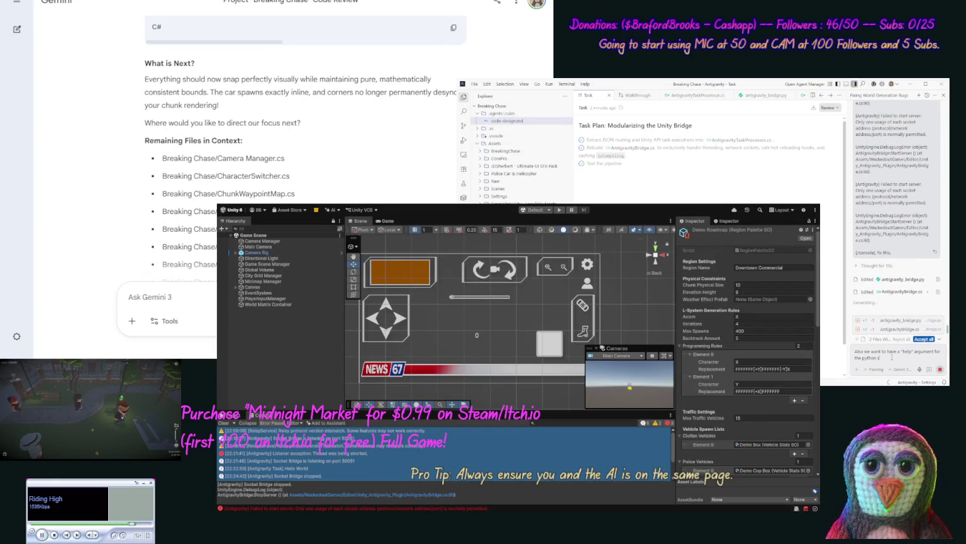
{"action": "type", "text": "cript so"}
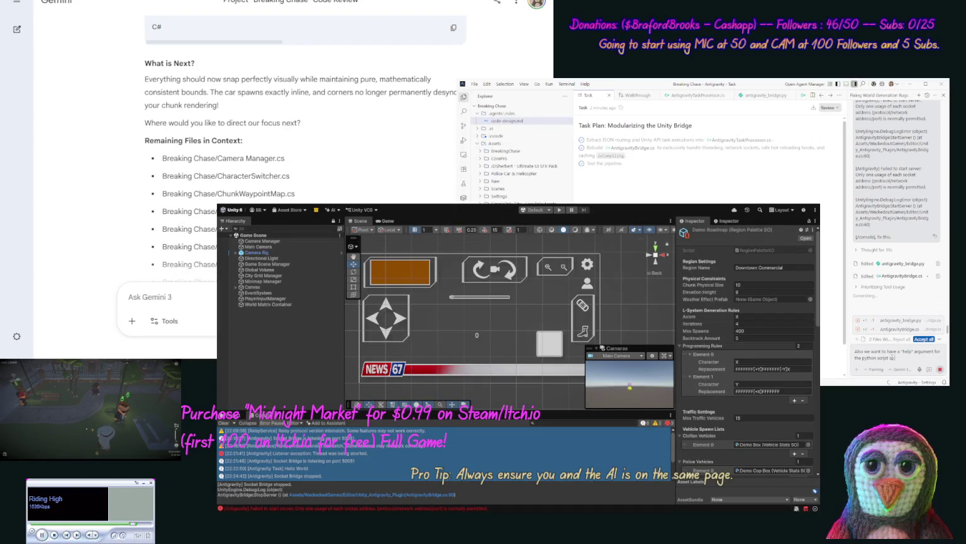
{"action": "type", "text": " we can read it to yo"}
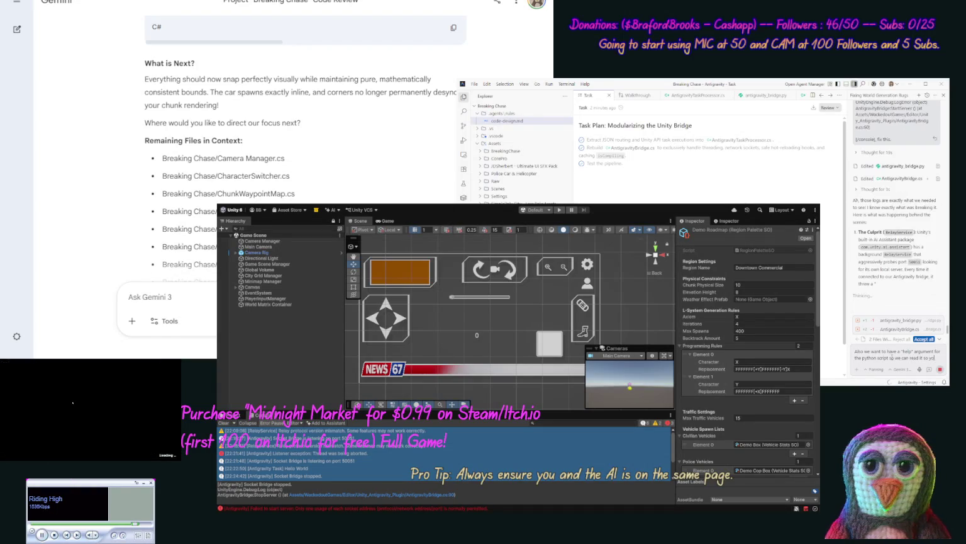
{"action": "type", "text": "u know what task we have. Give"}
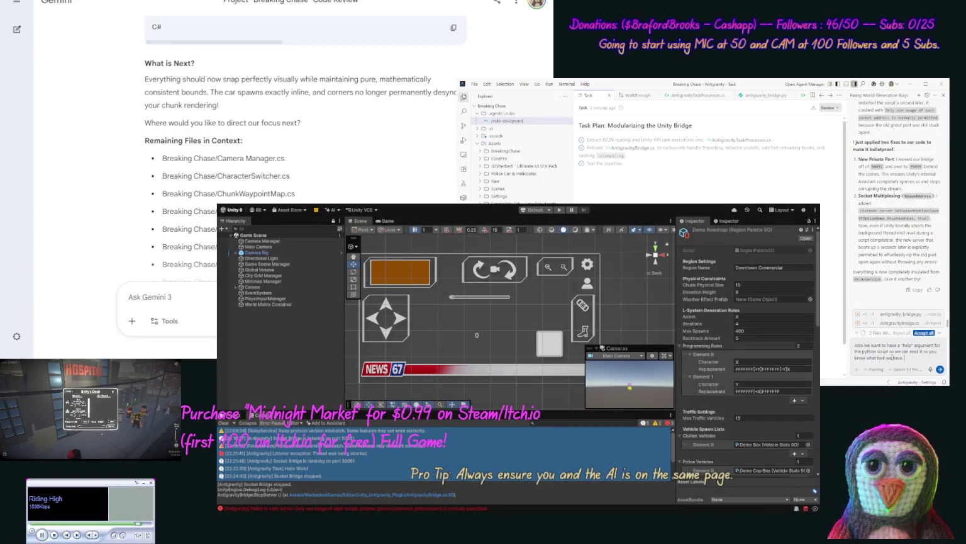
{"action": "type", "text": " me the"}
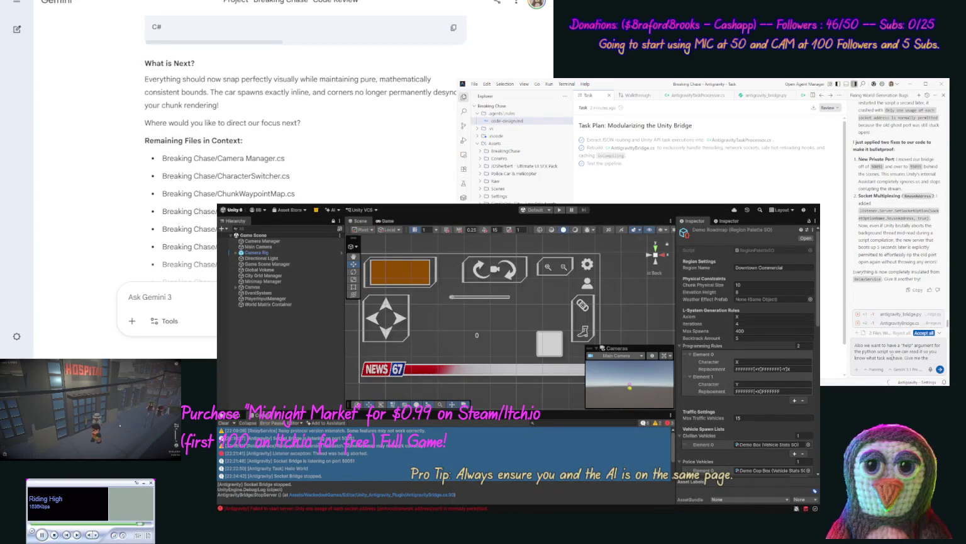
{"action": "type", "text": " prompt to call t"}
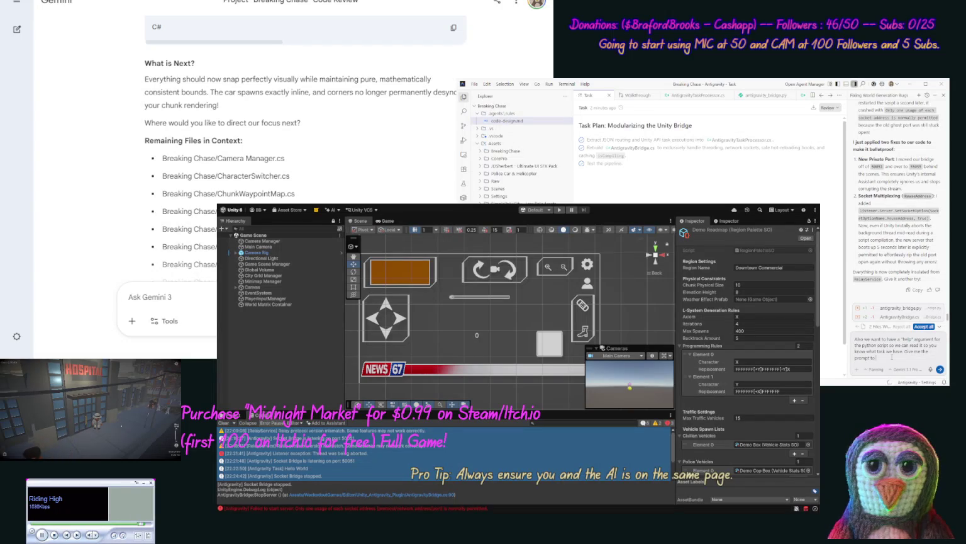
{"action": "type", "text": "his help menu."}
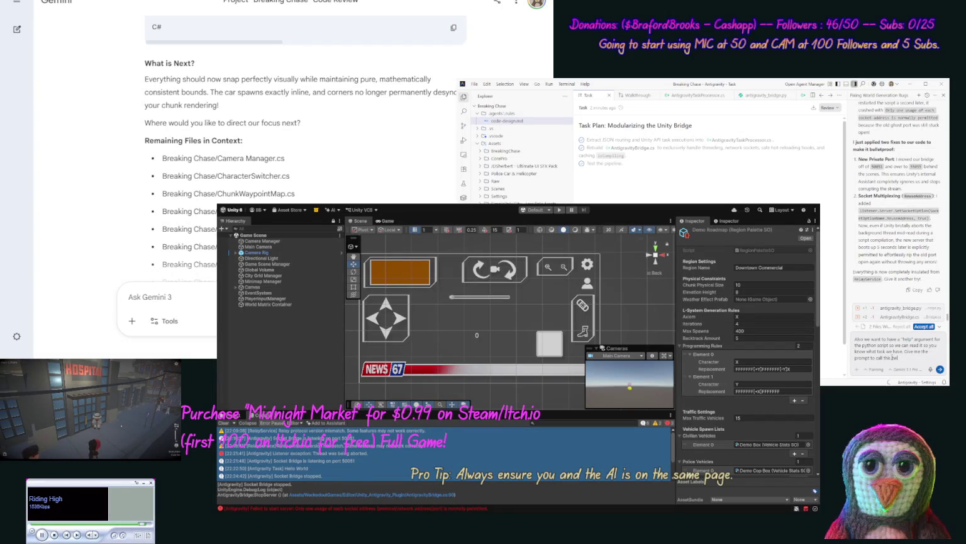
{"action": "key", "text": "Return"}
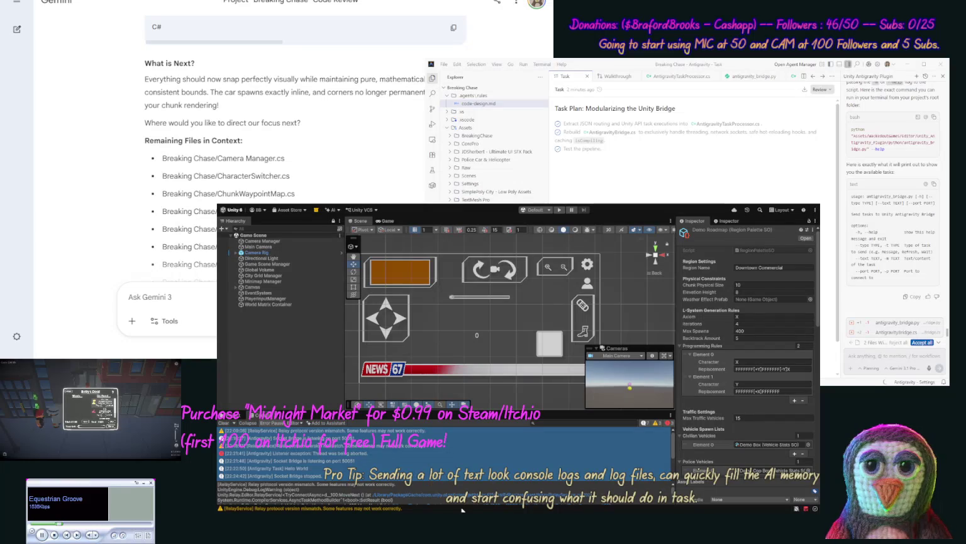
Accept the agent's changes to both bridge files and select the python --help command in its reply
{"action": "left_click", "coordinate": [922, 342]}
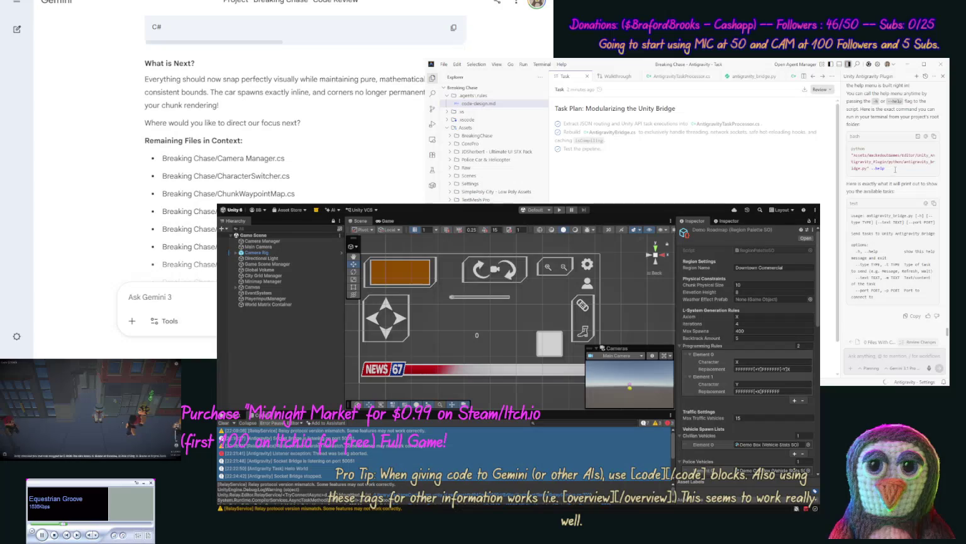
{"action": "left_click_drag", "start_coordinate": [886, 168], "coordinate": [852, 155]}
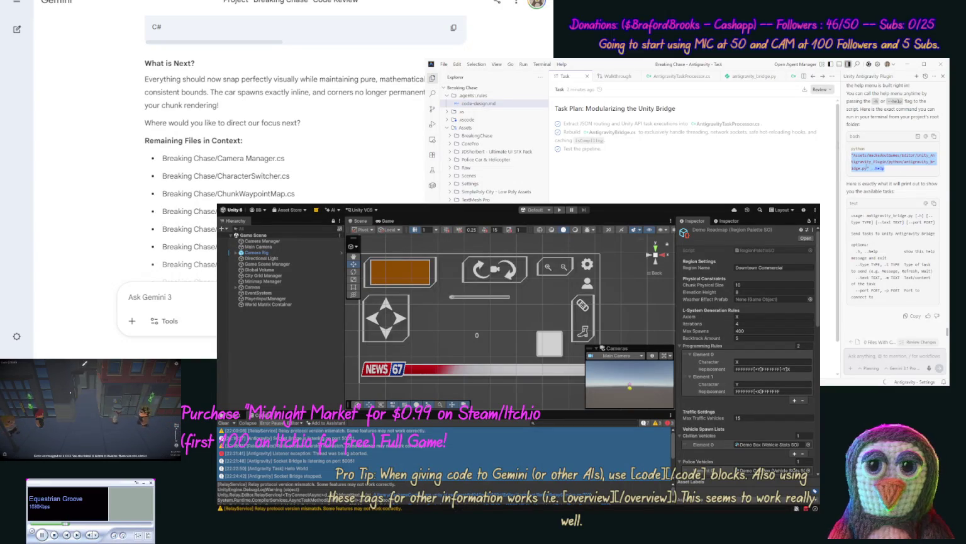
{"action": "left_click", "coordinate": [537, 67]}
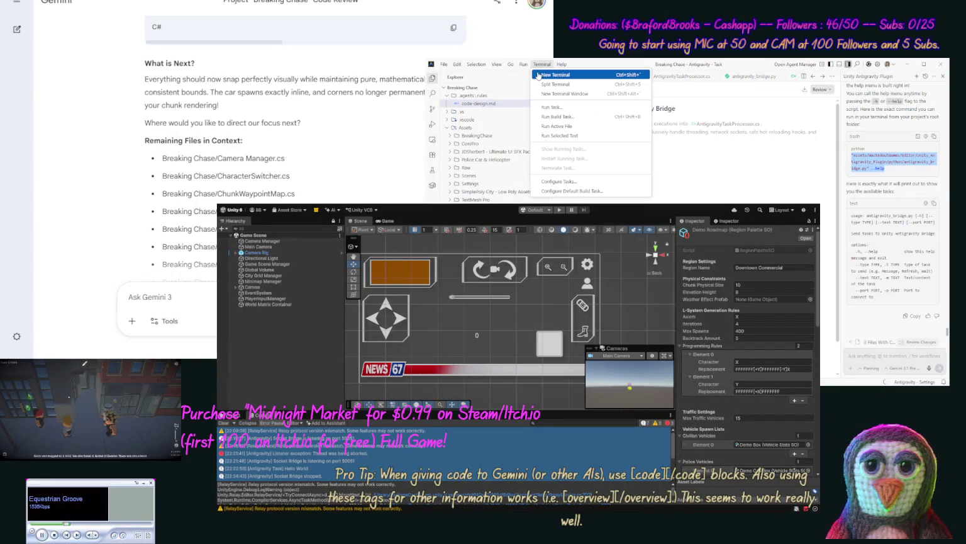
{"action": "left_click", "coordinate": [829, 275]}
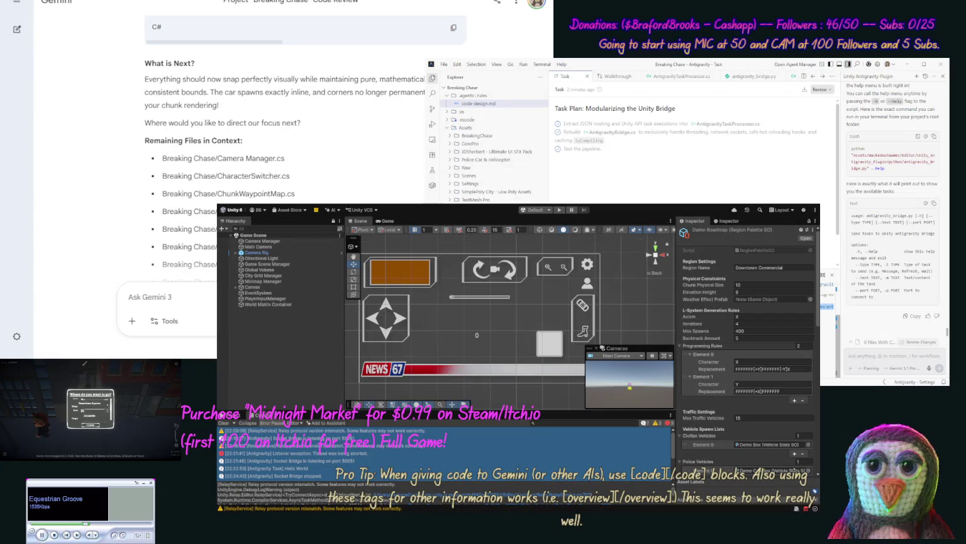
Note in code-design.md that the bridge script's --help, in a bash block, lists task types, then close it
{"action": "left_click", "coordinate": [483, 105]}
{"action": "left_click", "coordinate": [689, 177]}
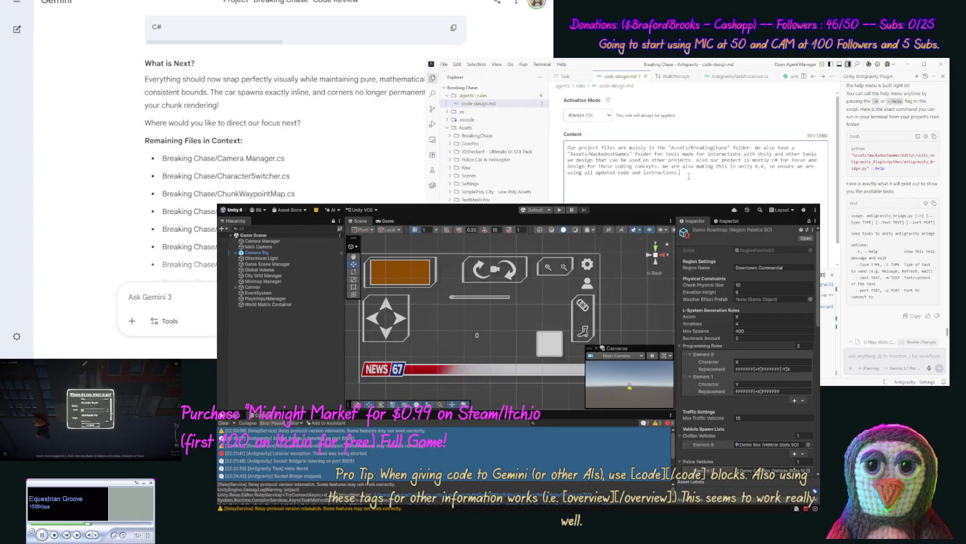
{"action": "key", "text": "Return"}
{"action": "key", "text": "Return"}
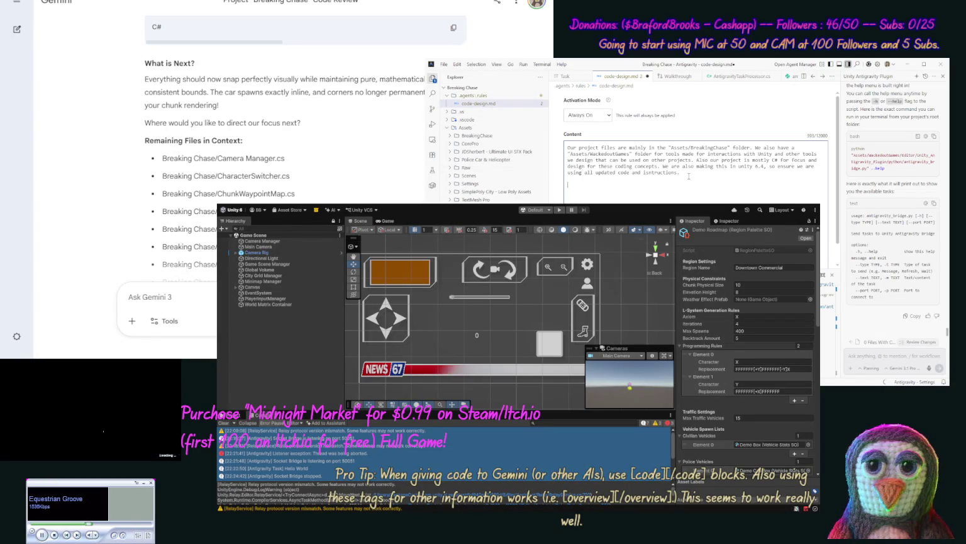
{"action": "type", "text": "o interact with Unity"}
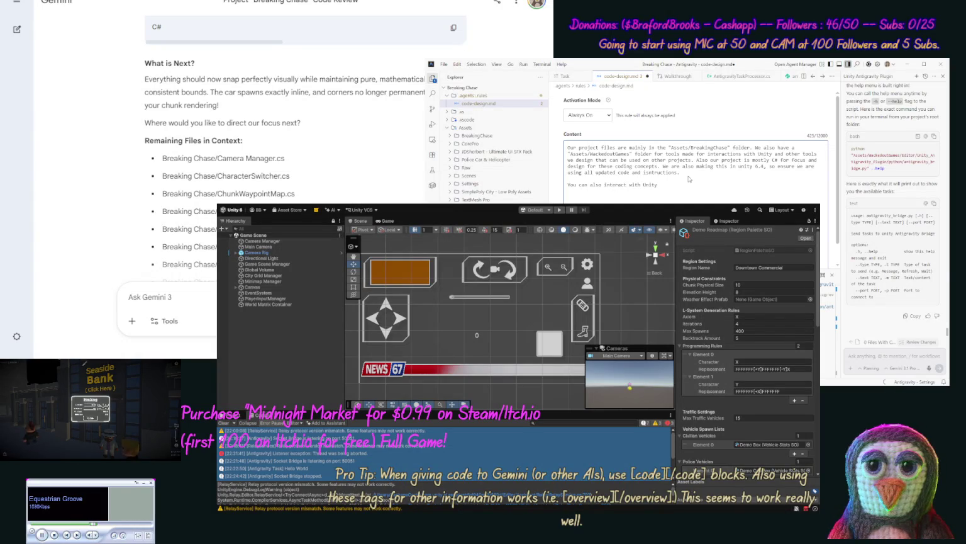
{"action": "type", "text": " using Bridge script"}
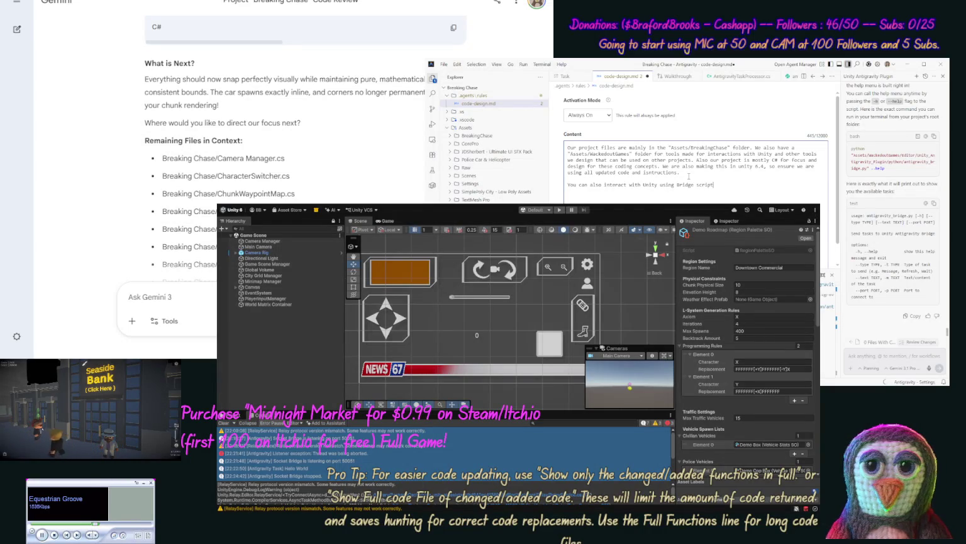
{"action": "type", "text": "..."}
{"action": "key", "text": "Return"}
{"action": "key", "text": "ctrl+v"}
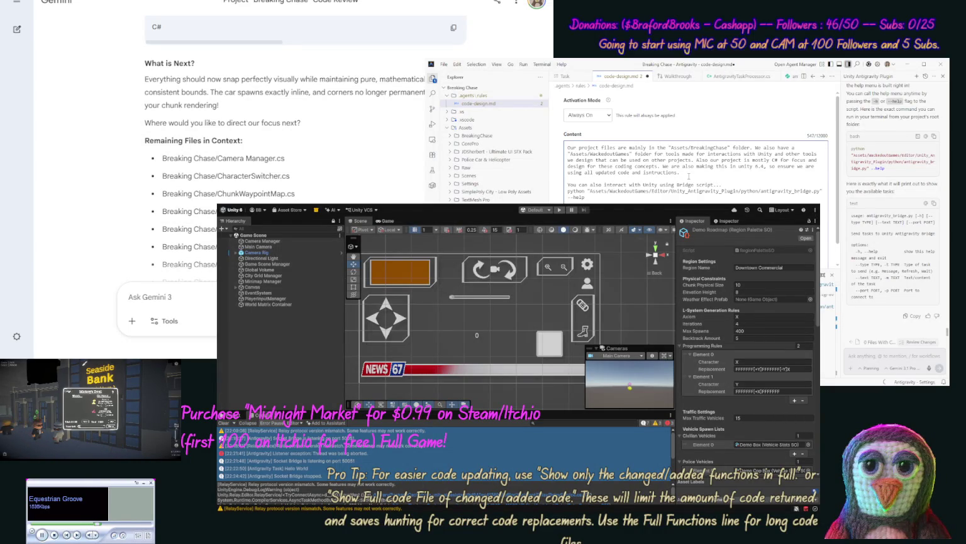
{"action": "key", "text": "Return"}
{"action": "key", "text": "Return"}
{"action": "key", "text": "Return"}
{"action": "key", "text": "Return"}
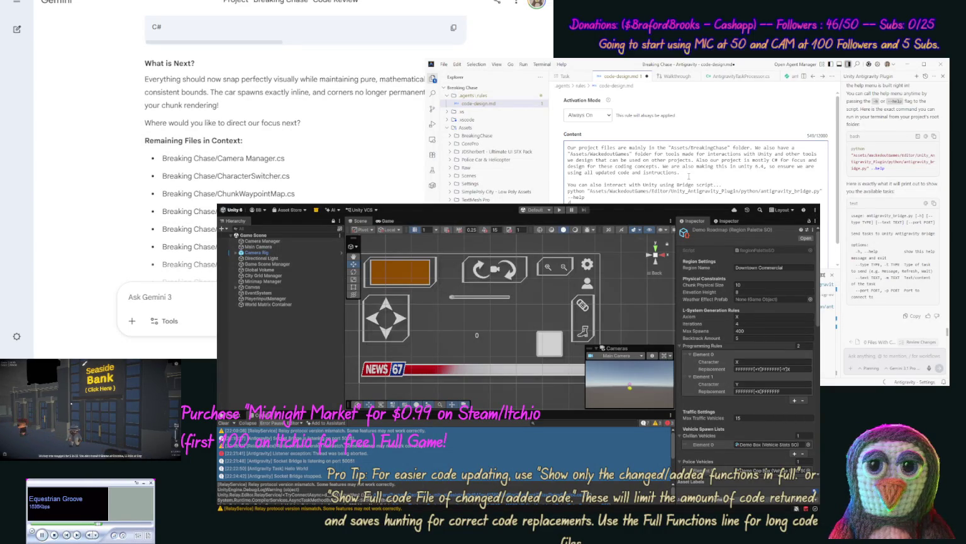
{"action": "type", "text": "```bash"}
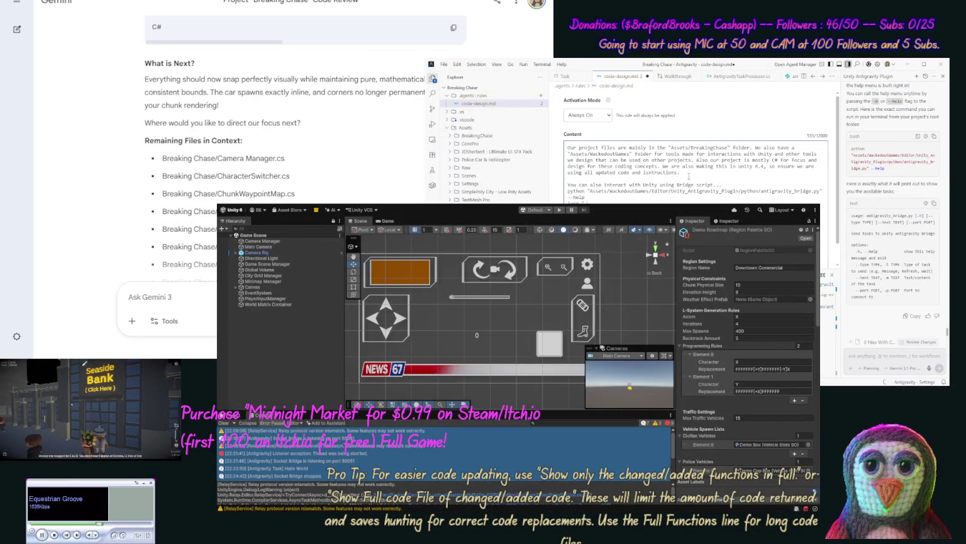
{"action": "key", "text": "Return"}
{"action": "key", "text": "Return"}
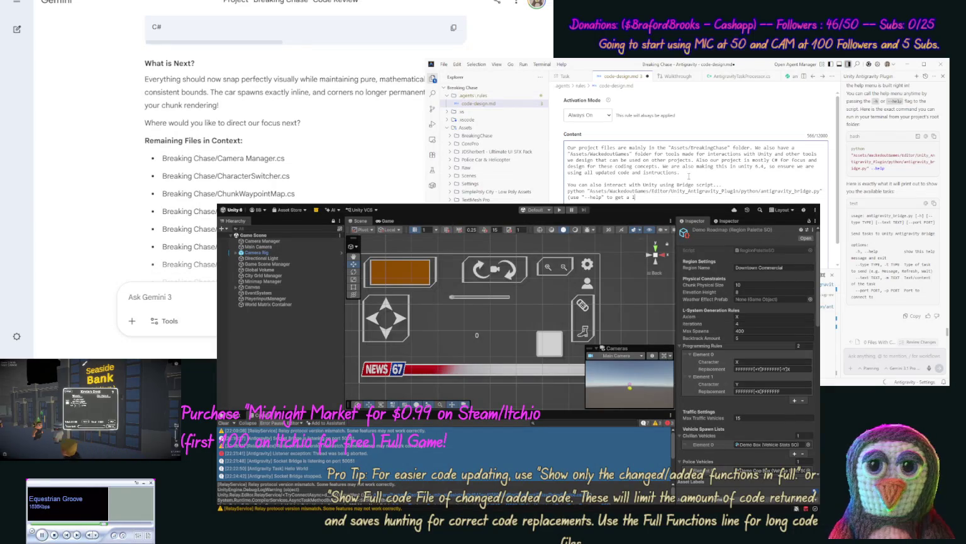
{"action": "type", "text": "of task you can do."}
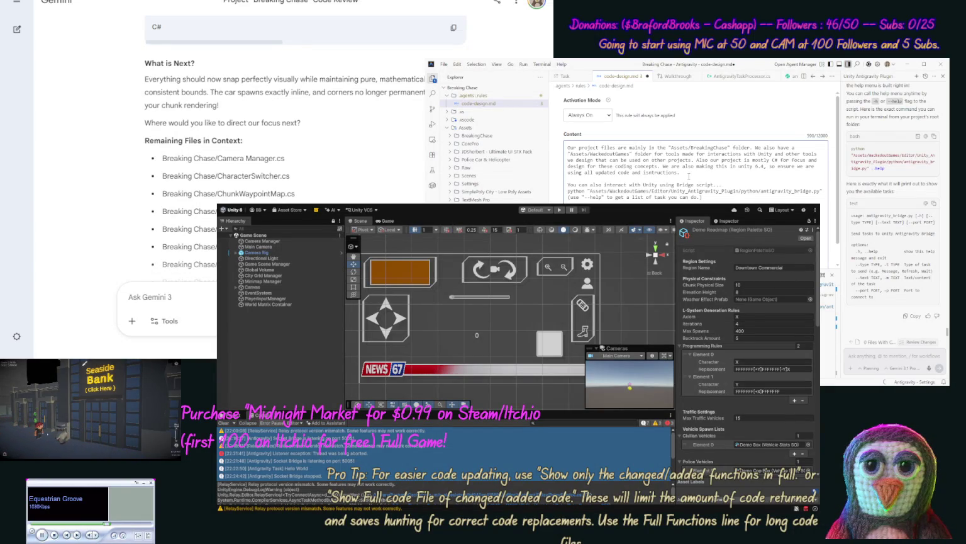
{"action": "left_click", "coordinate": [648, 76]}
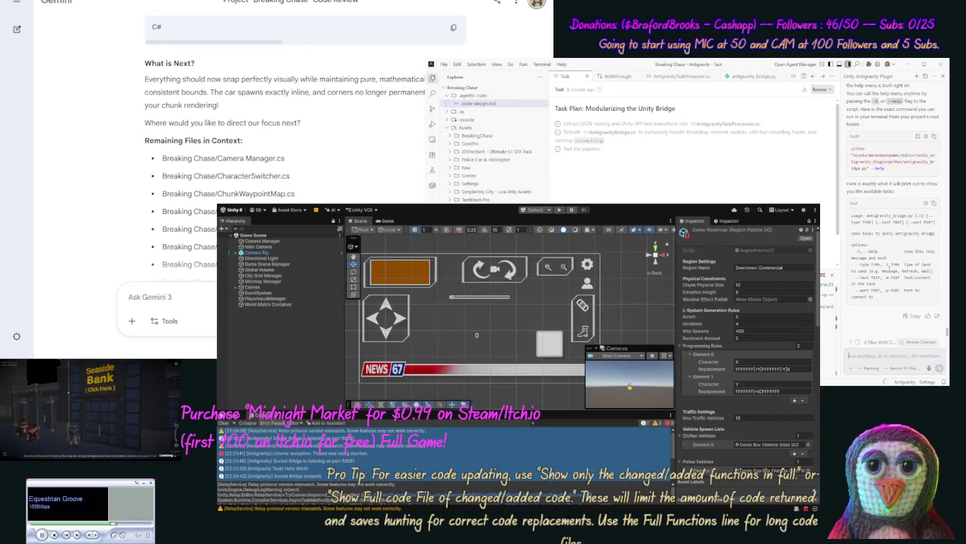
Request tasks for reading the current scene or prefab view and the Console, plus suggestions for others
{"action": "type", "text": "Ok now"}
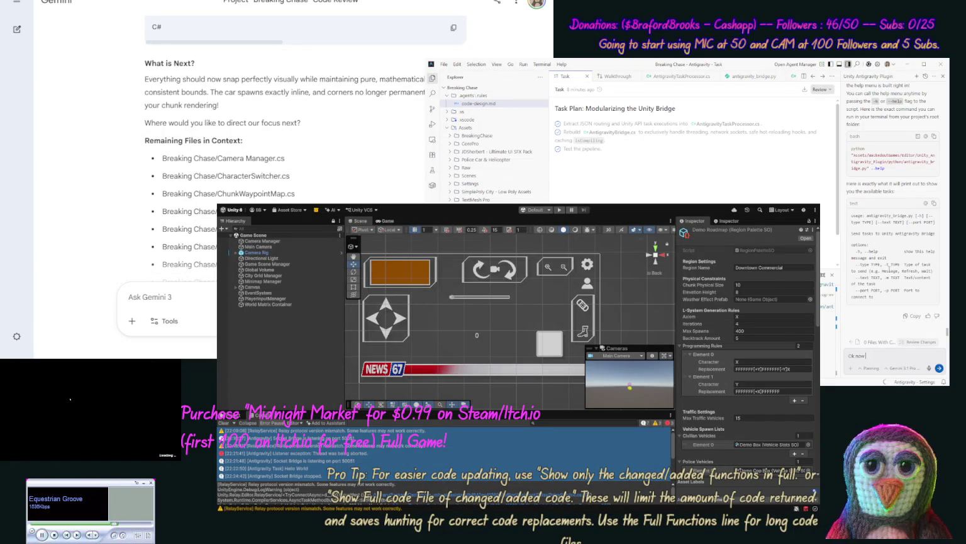
{"action": "type", "text": " let's add s"}
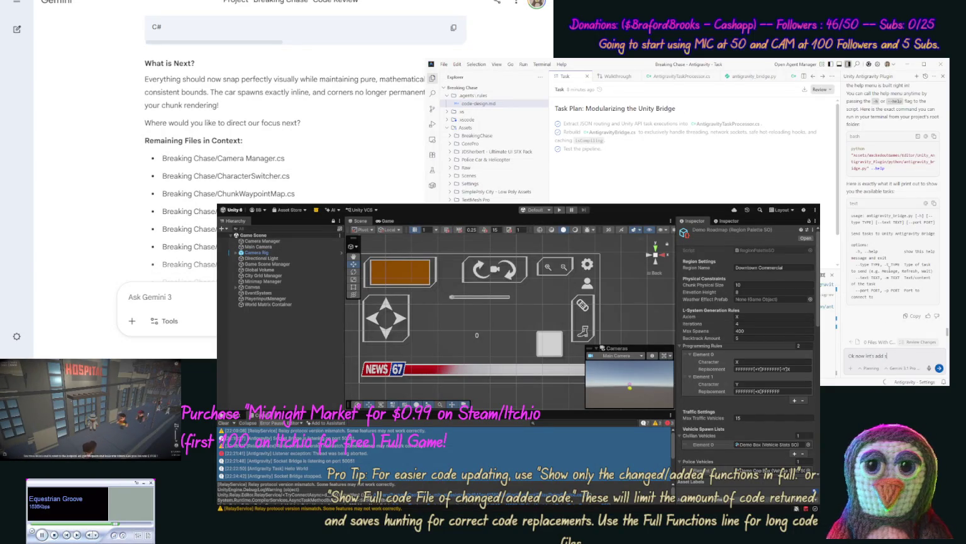
{"action": "type", "text": "ome more taks, we"}
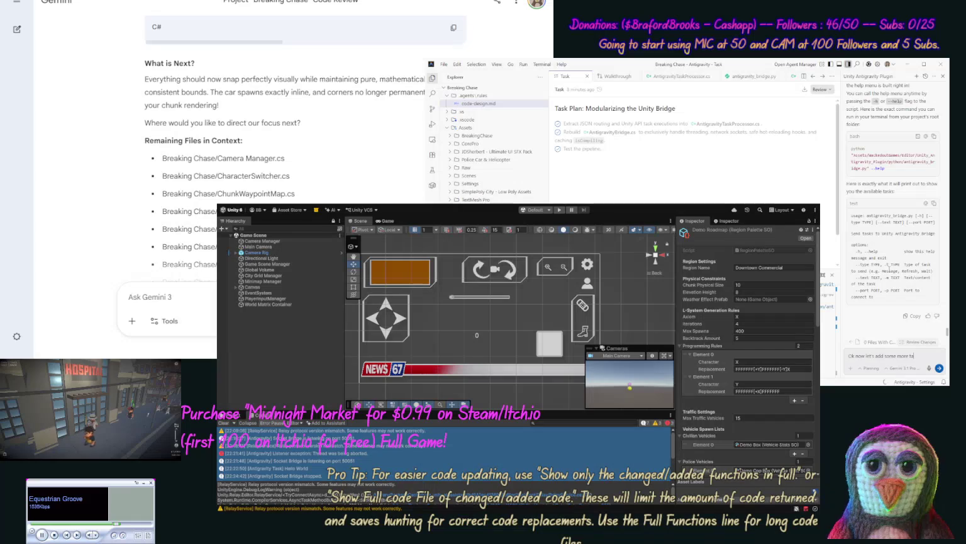
{"action": "type", "text": " need to be abl"}
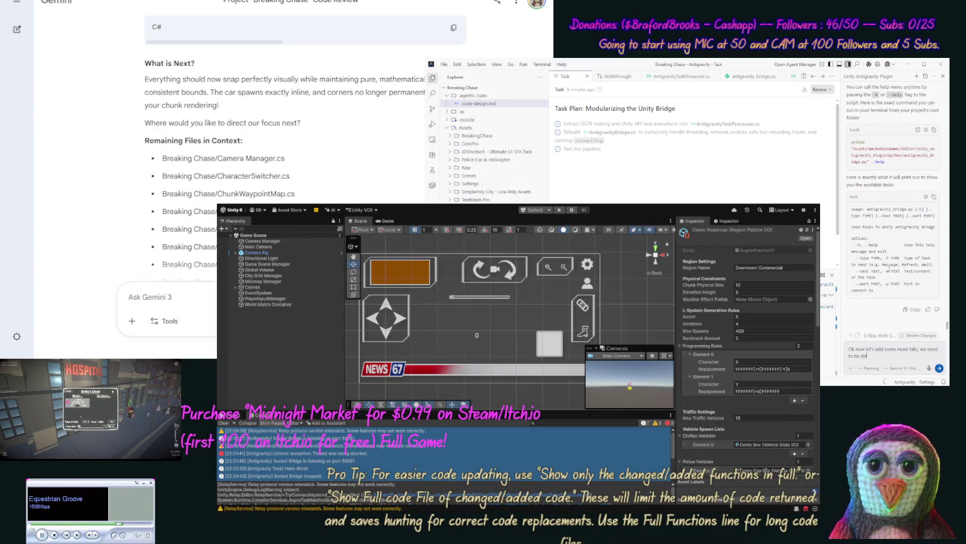
{"action": "type", "text": "e to read t"}
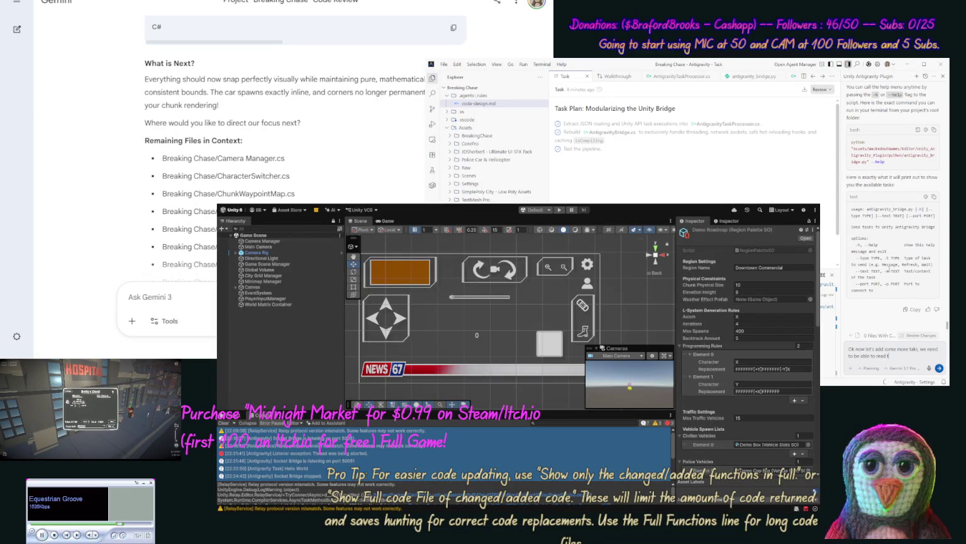
{"action": "type", "text": "he curren"}
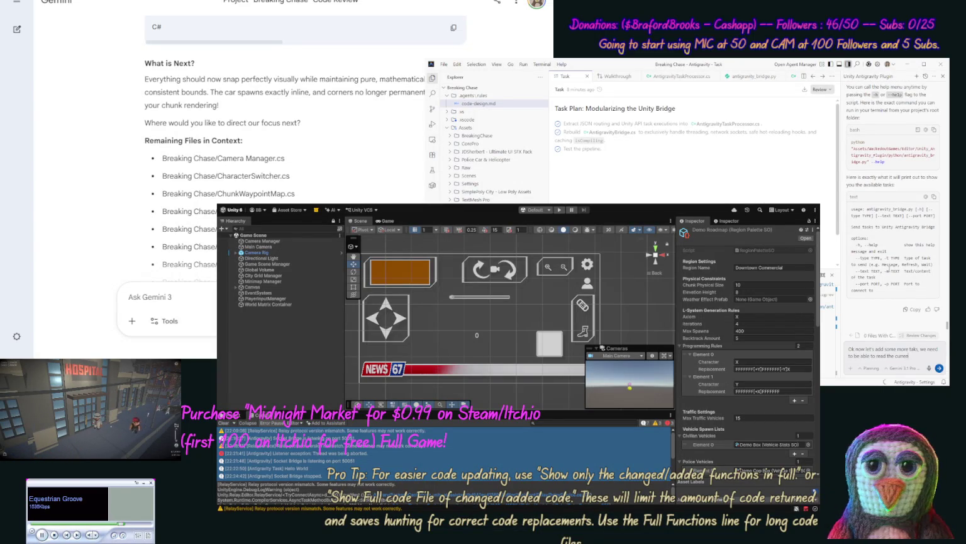
{"action": "type", "text": "t scene (or"}
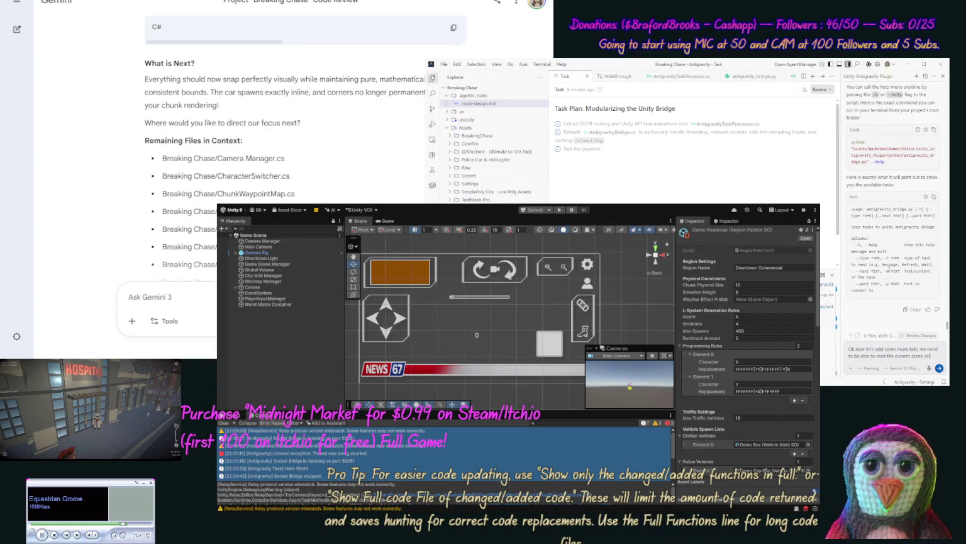
{"action": "type", "text": " prefabs if loade"}
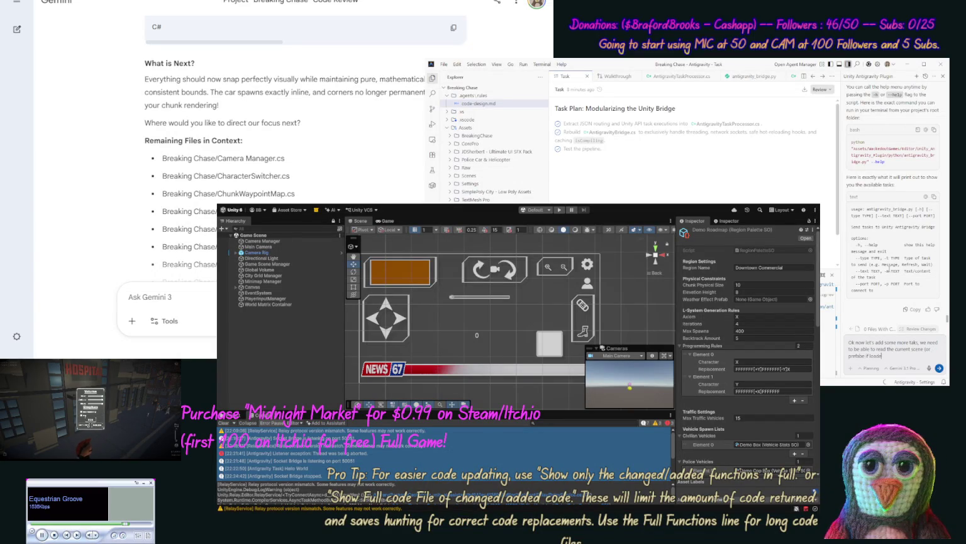
{"action": "type", "text": "d in scene view)"}
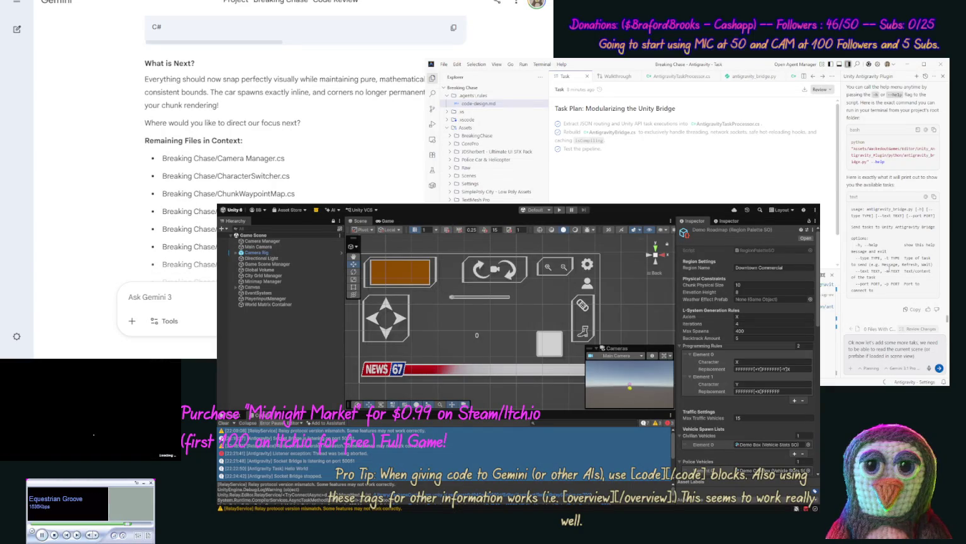
{"action": "type", "text": " to"}
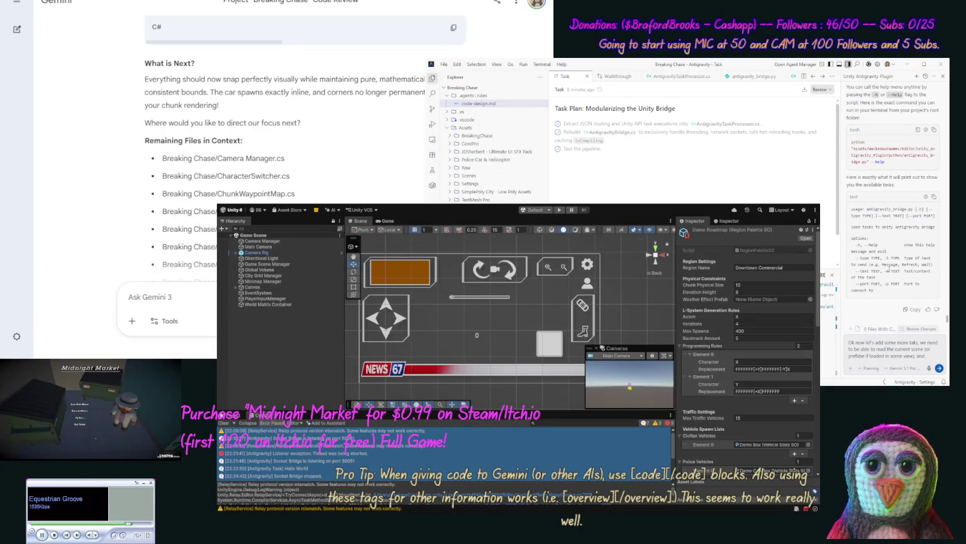
{"action": "type", "text": " be able t"}
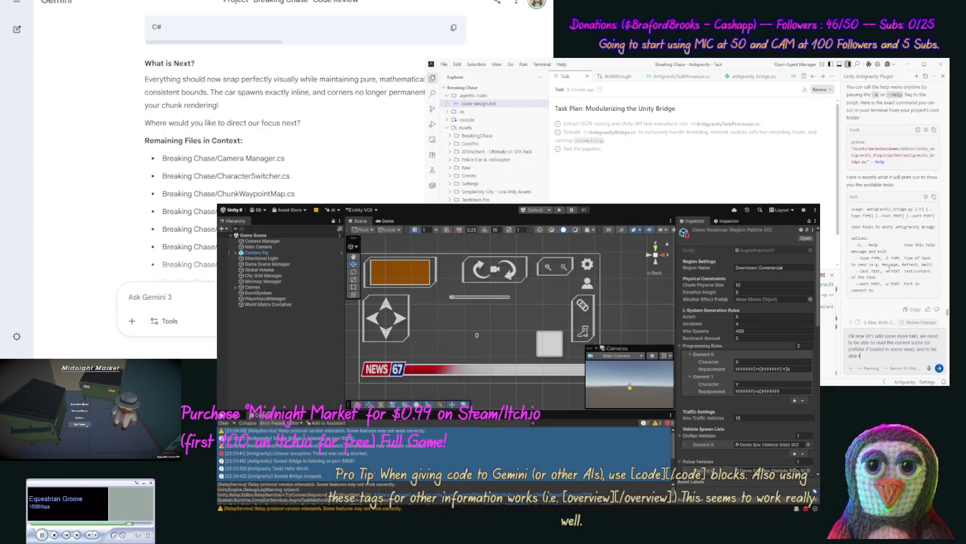
{"action": "type", "text": "d our"}
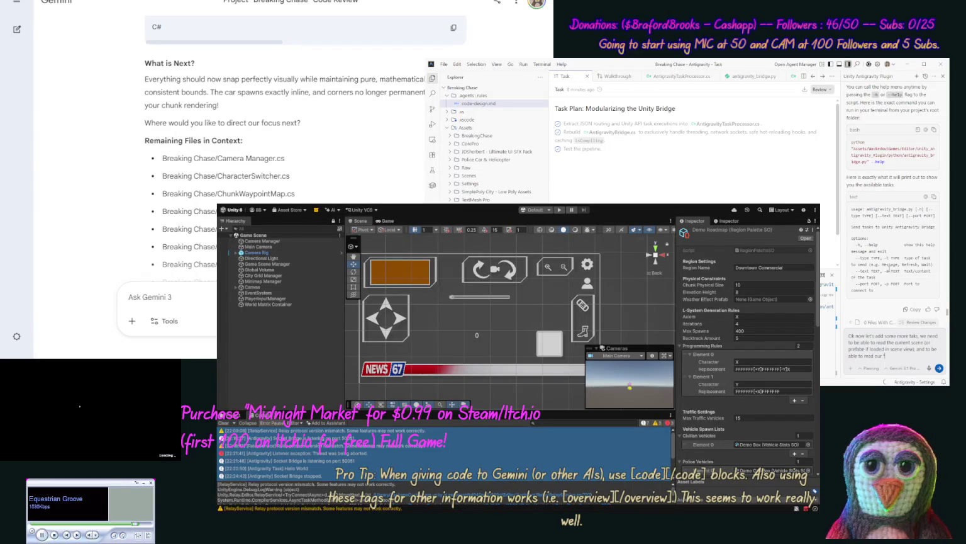
{"action": "type", "text": "le\" on"}
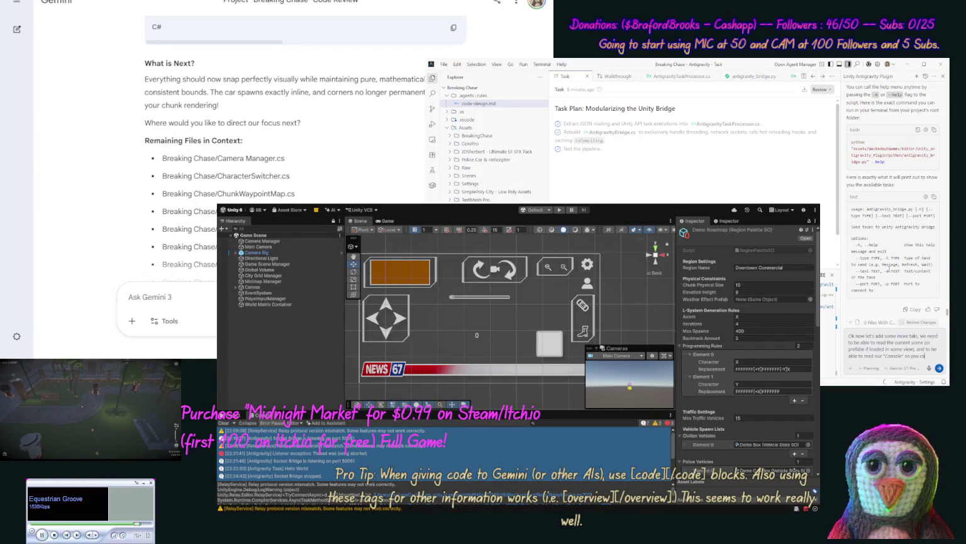
{"action": "type", "text": " check for compile errors, once"}
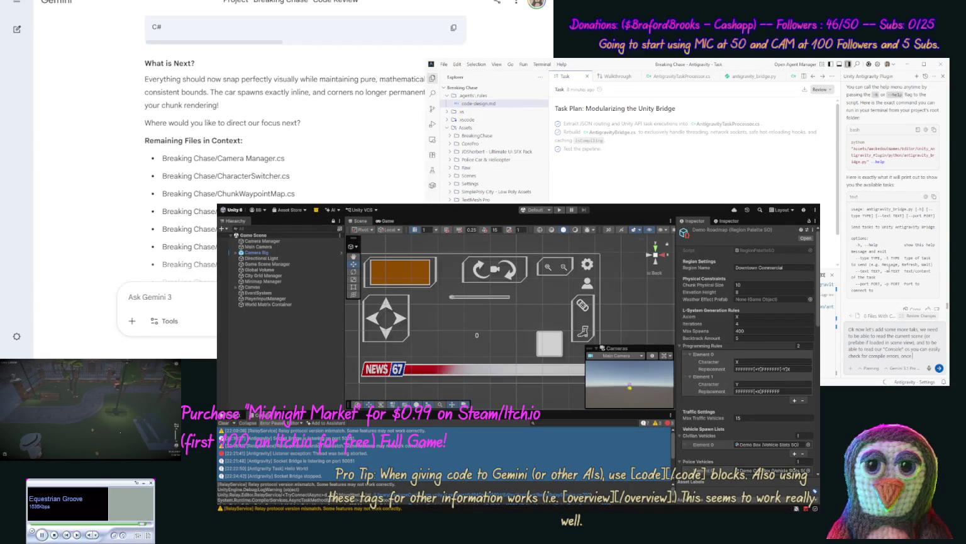
{"action": "type", "text": "hese"}
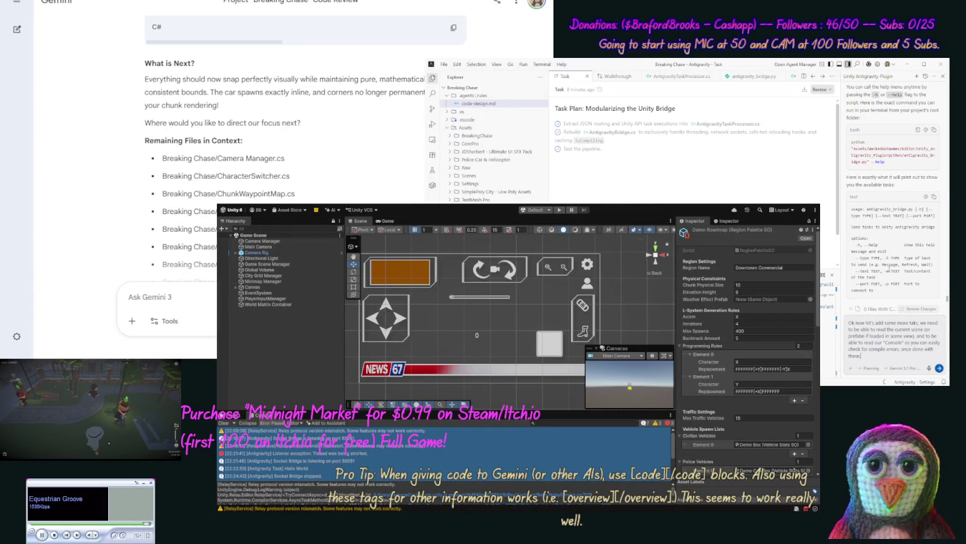
{"action": "type", "text": ", ("}
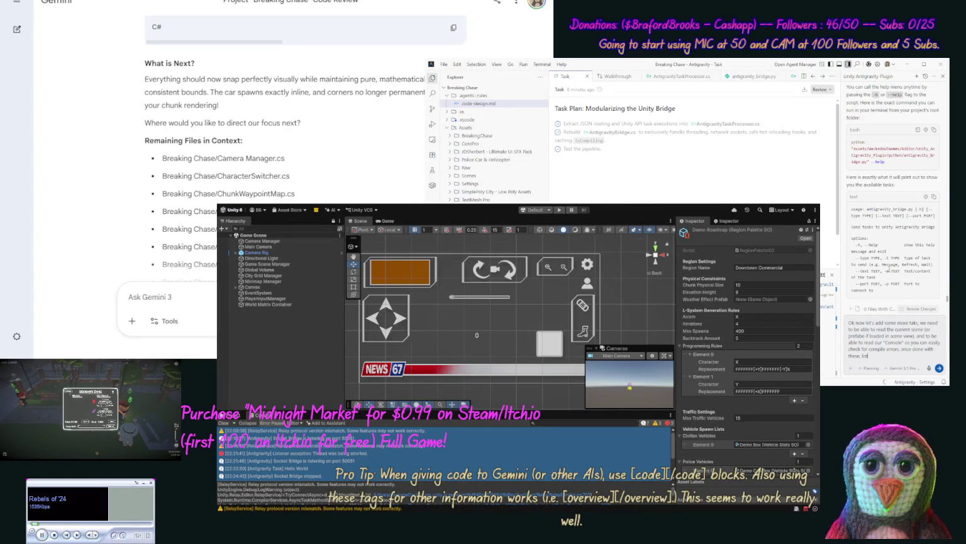
{"action": "type", "text": "t other task"}
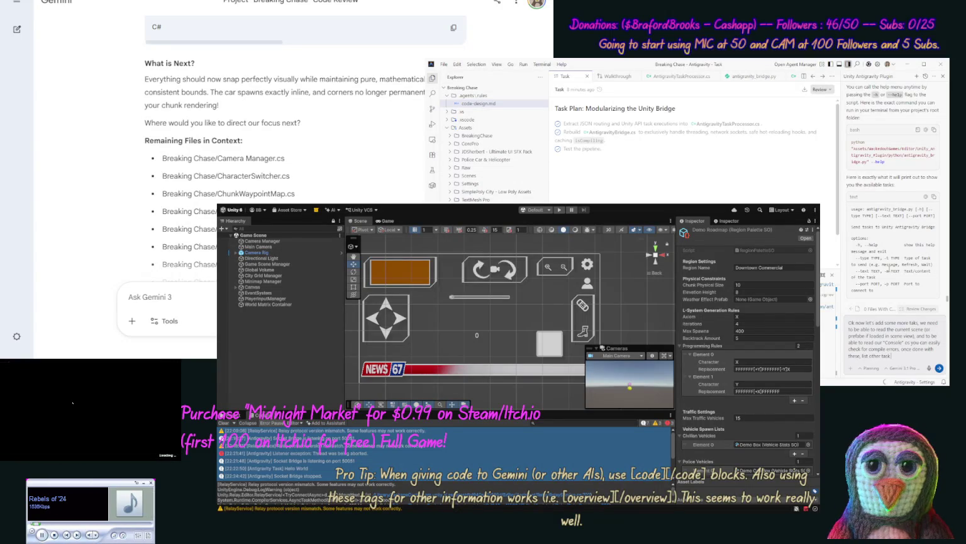
{"action": "type", "text": " ideas"}
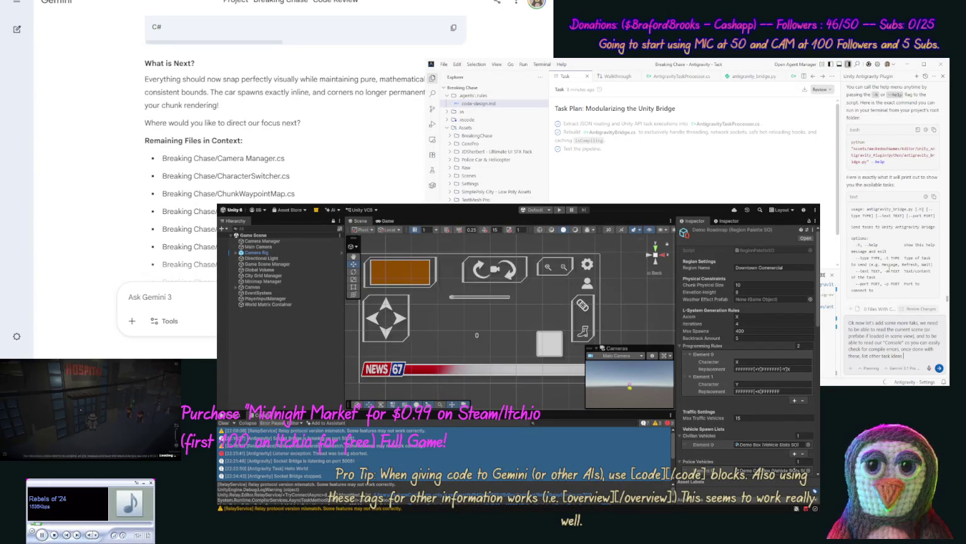
{"action": "type", "text": " we might want to add"}
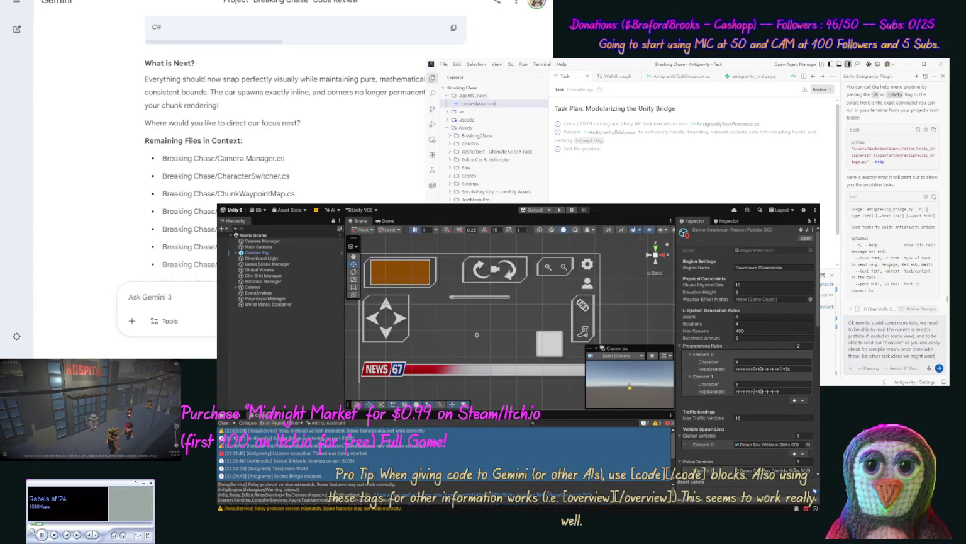
{"action": "key", "text": "Return"}
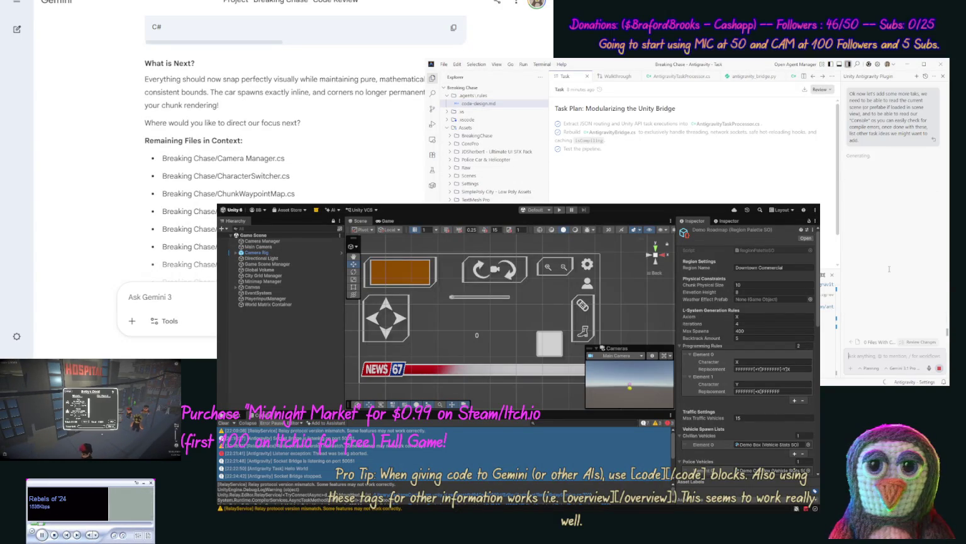
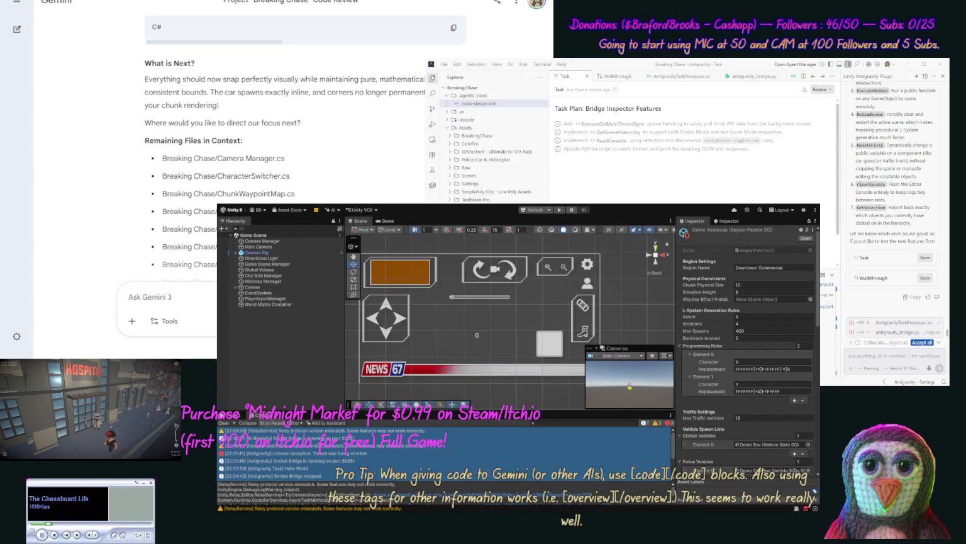
Review the agent's previous reply about changing component variables
{"action": "left_click_drag", "start_coordinate": [871, 153], "coordinate": [875, 161]}
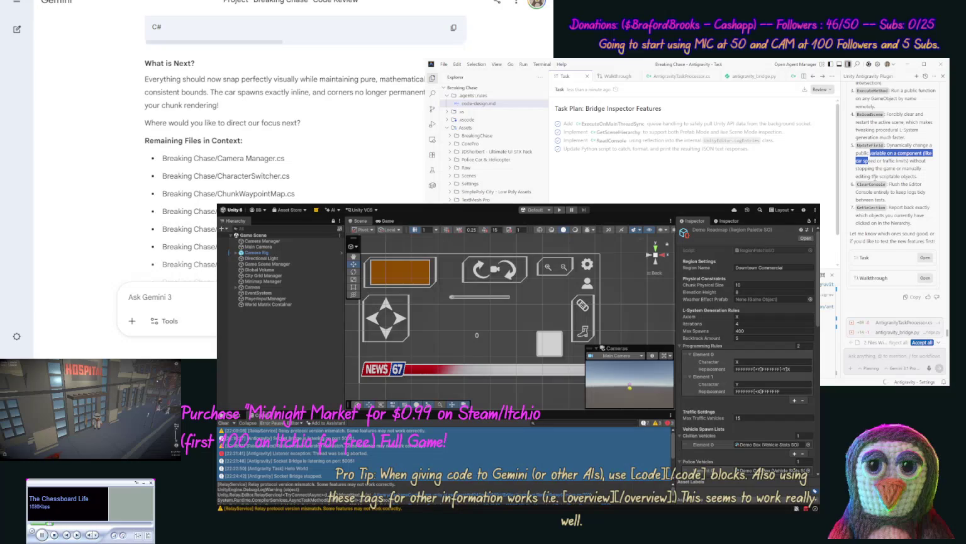
{"action": "left_click", "coordinate": [875, 179]}
{"action": "scroll", "coordinate": [884, 173], "scroll_direction": "up", "scroll_amount": 5}
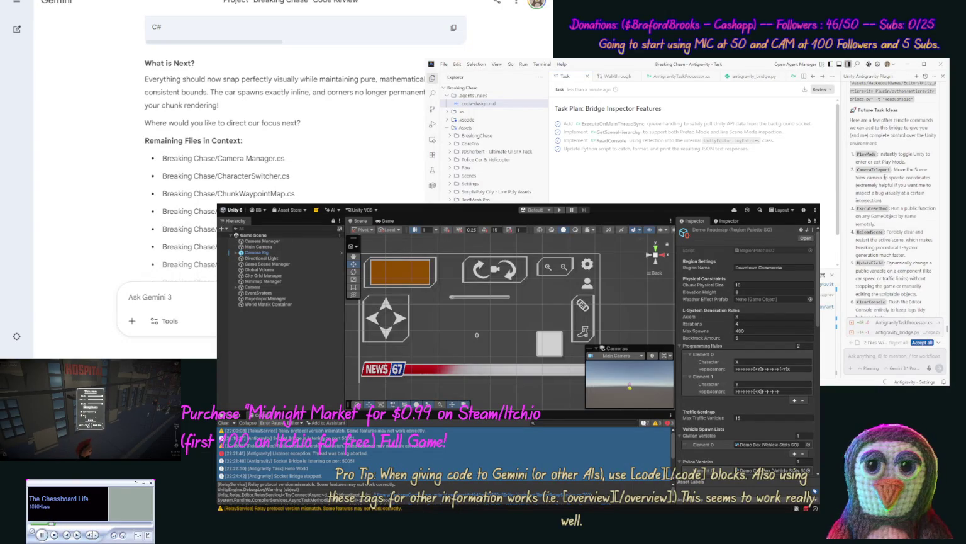
{"action": "scroll", "coordinate": [870, 131], "scroll_direction": "down", "scroll_amount": 3}
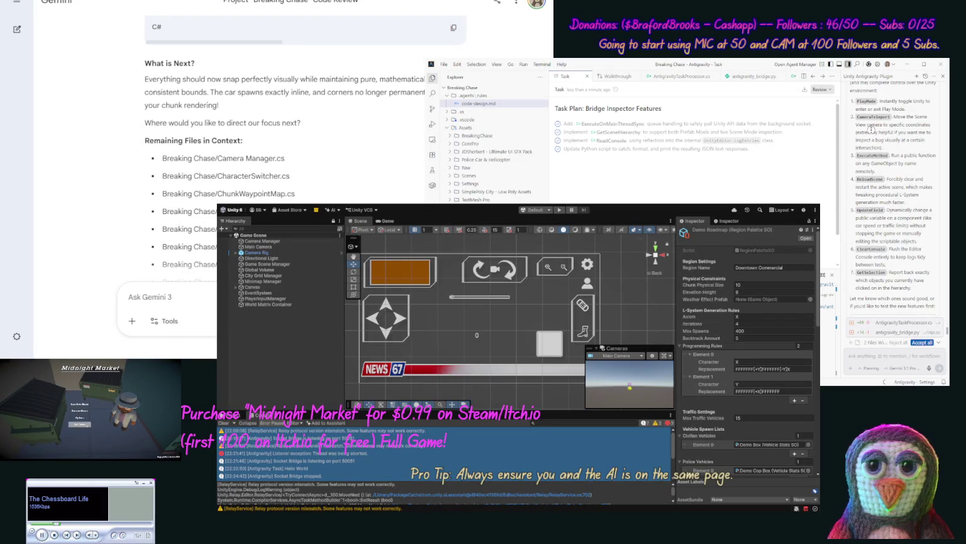
{"action": "scroll", "coordinate": [871, 130], "scroll_direction": "down", "scroll_amount": 3}
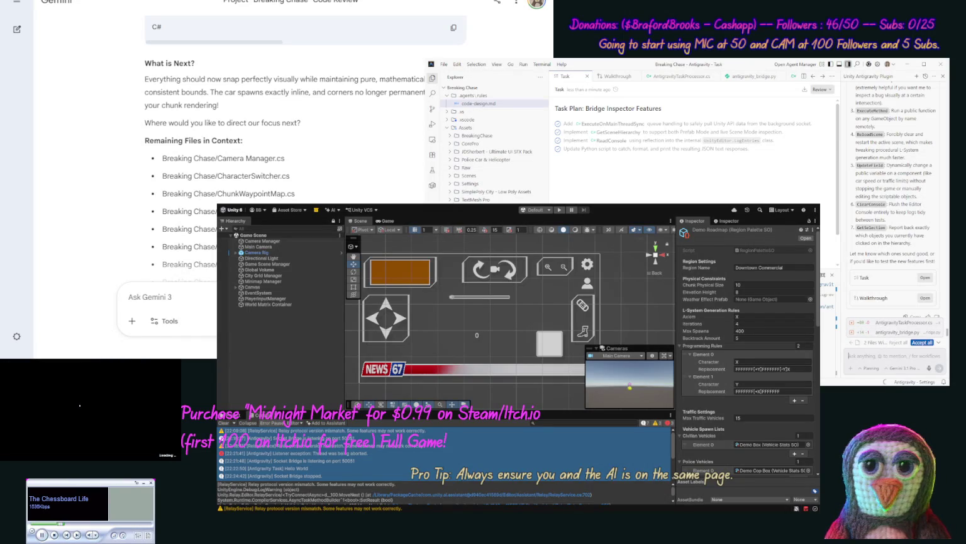
Ask the agent to add all these commands plus Scene and Game area screenshot capture
{"action": "type", "text": "Addall these along with making"}
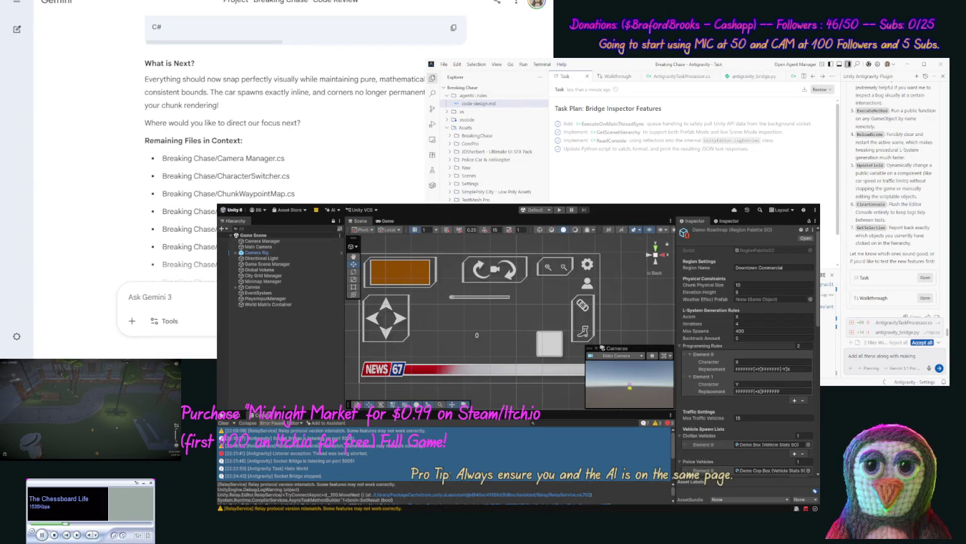
{"action": "type", "text": "reen"}
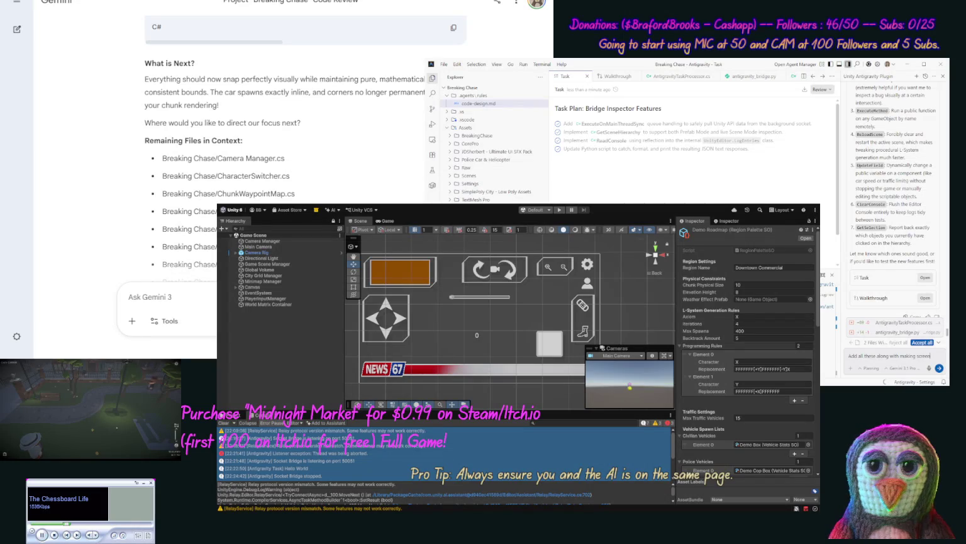
{"action": "type", "text": "shots of of our sce"}
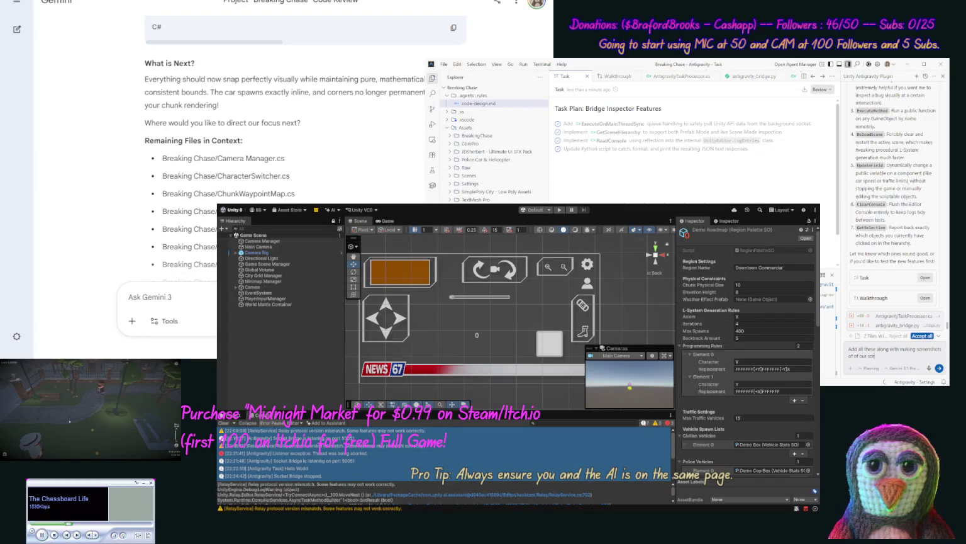
{"action": "type", "text": "ne and"}
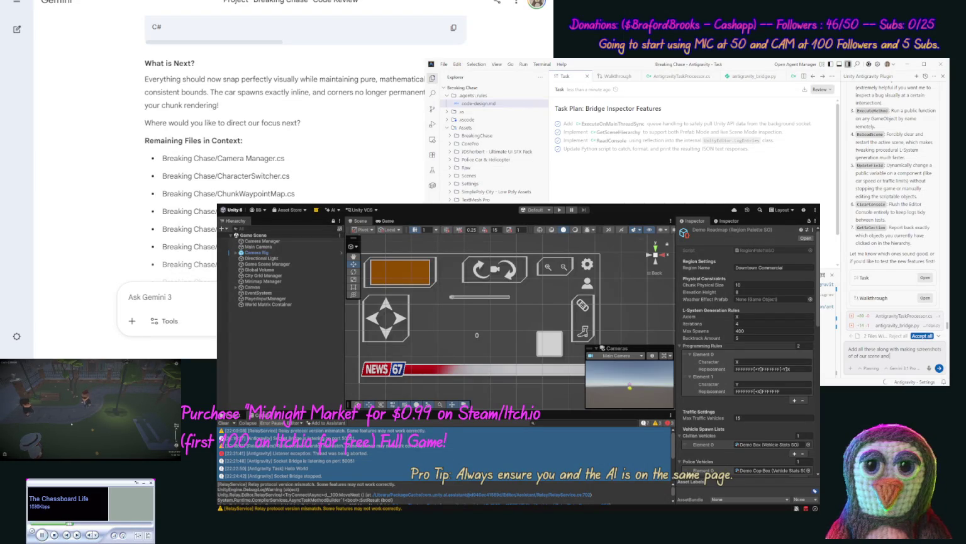
{"action": "type", "text": " Game area t"}
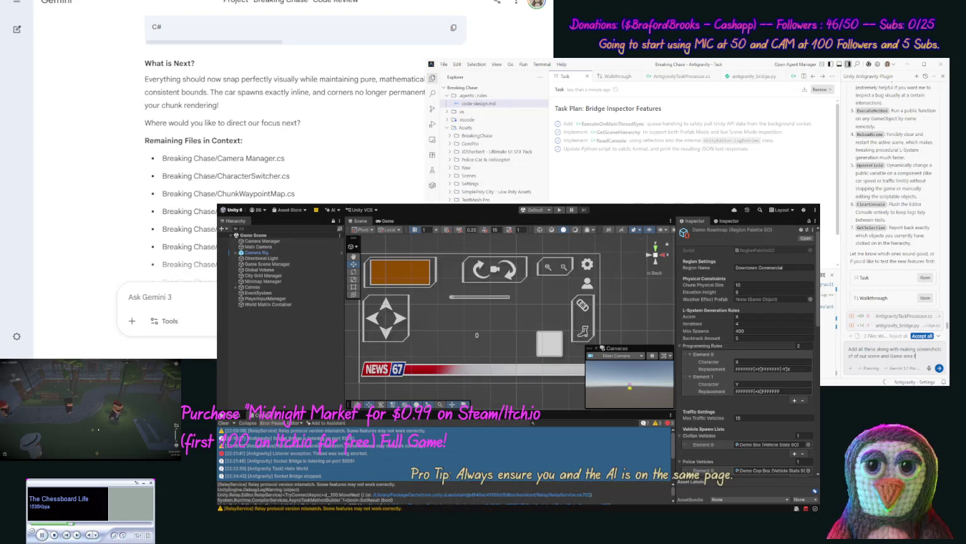
{"action": "type", "text": "hat you can the n"}
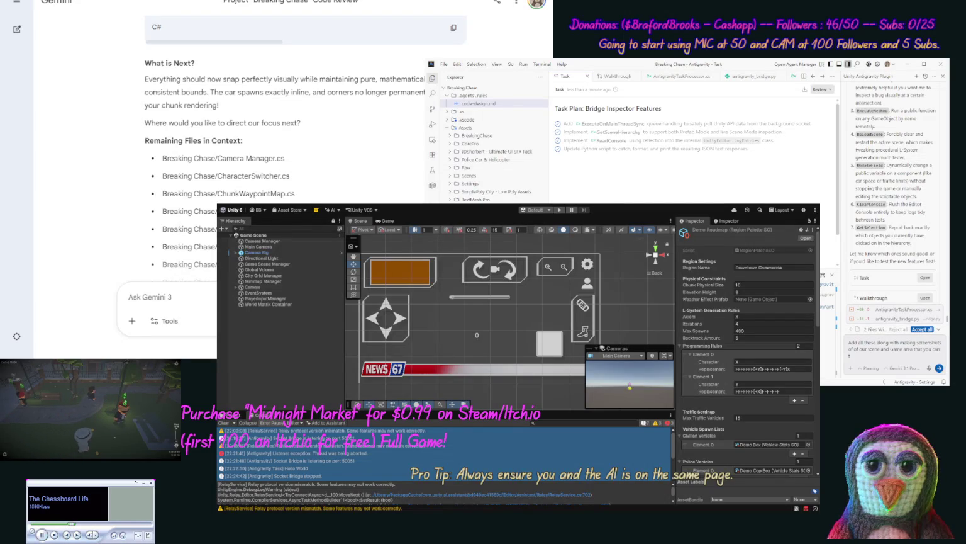
{"action": "key", "text": "BackSpace"}
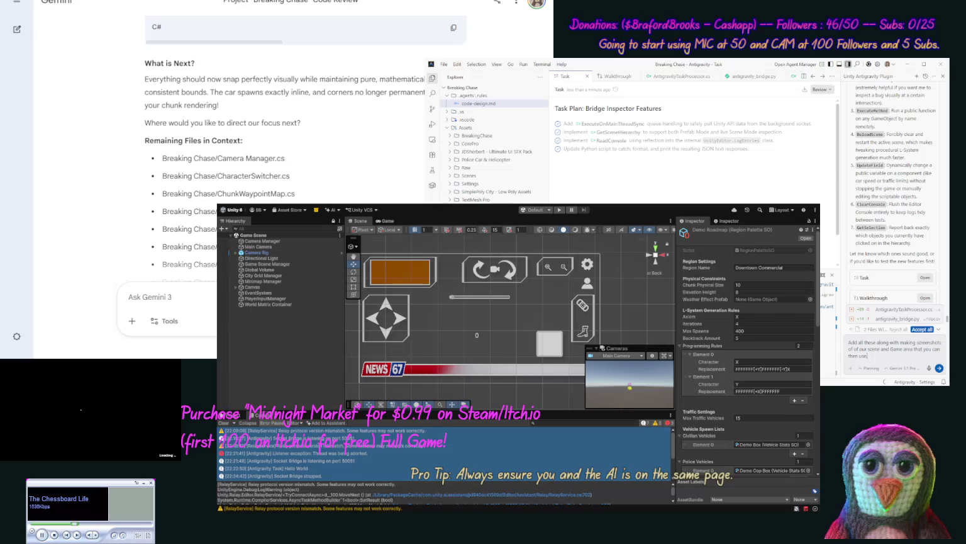
{"action": "key", "text": "Return"}
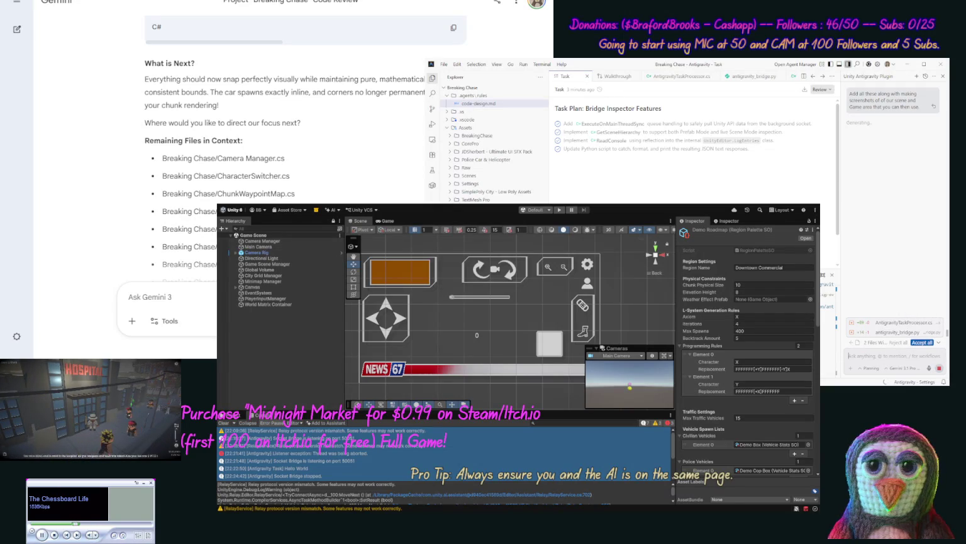
Accept all pending file changes so the agent builds the Advanced Bridge Features with Scene and Game screenshots
{"action": "left_click", "coordinate": [923, 343]}
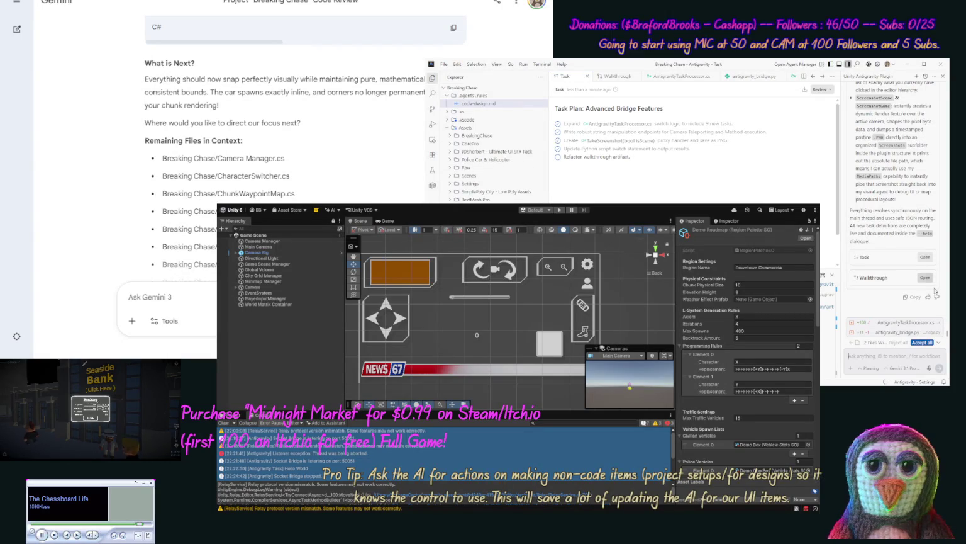
Ask which bridge tasks to add next, suggesting inspector reading and adding, editing or removing components
{"action": "left_click", "coordinate": [923, 343]}
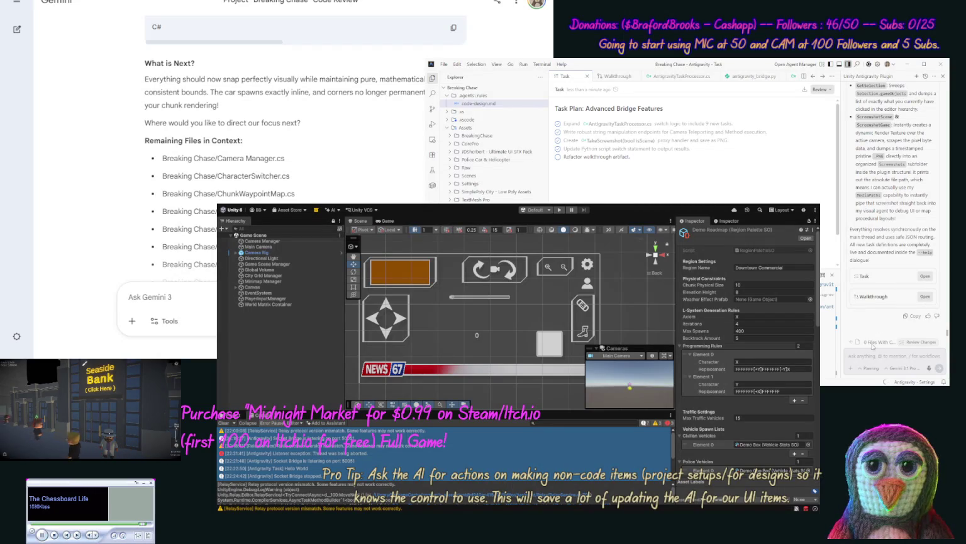
{"action": "type", "text": "OK w"}
{"action": "type", "text": "hat o"}
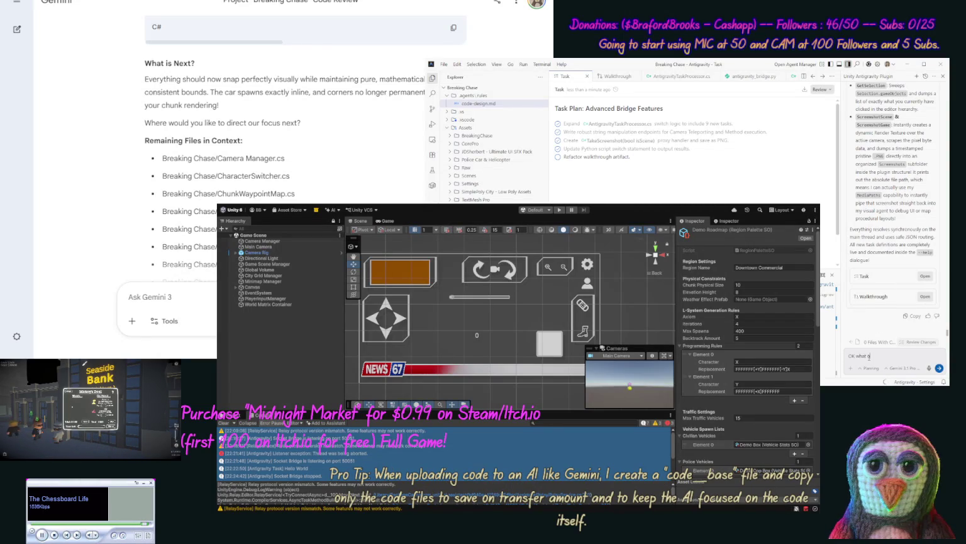
{"action": "type", "text": "ther \"task\" do yo ut"}
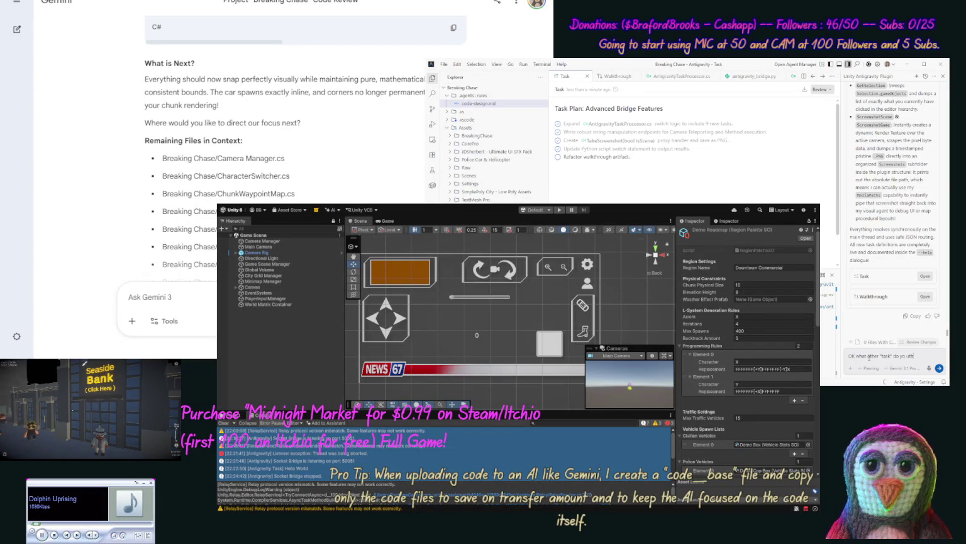
{"action": "type", "text": " hou"}
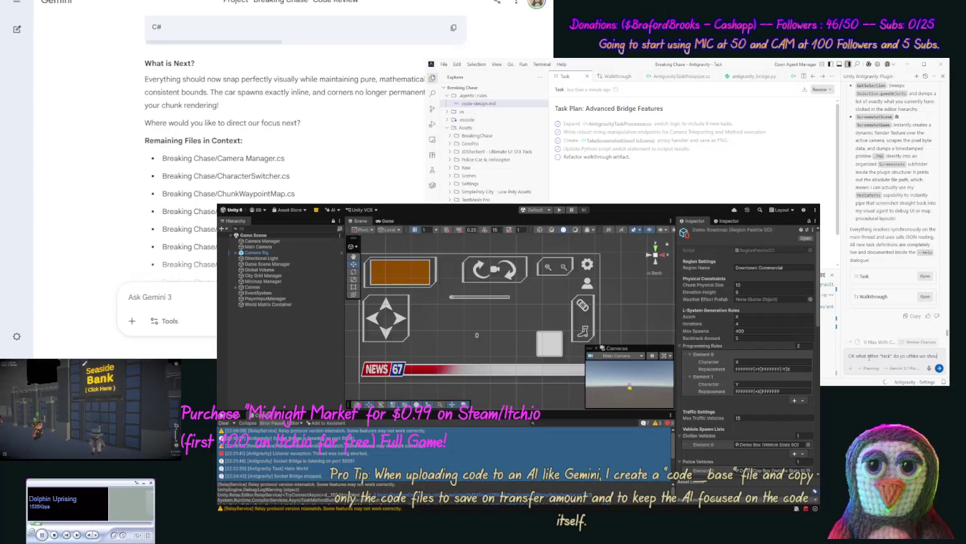
{"action": "type", "text": "dld apd"}
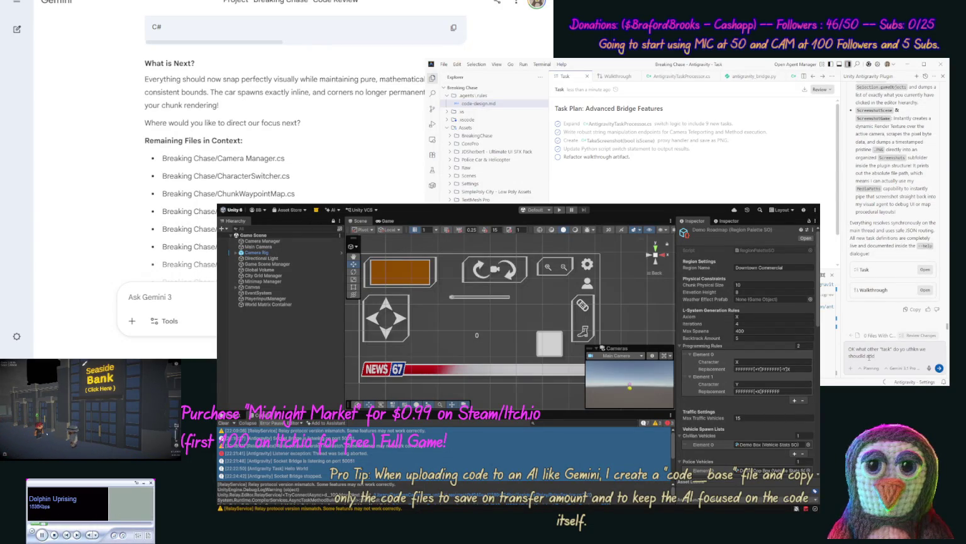
{"action": "type", "text": "maybe"}
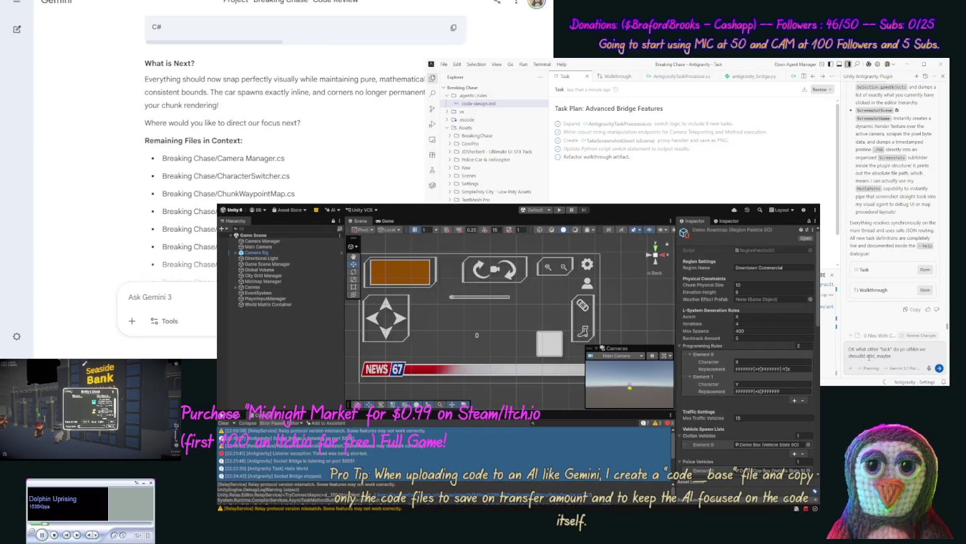
{"action": "type", "text": " reading inspector, and"}
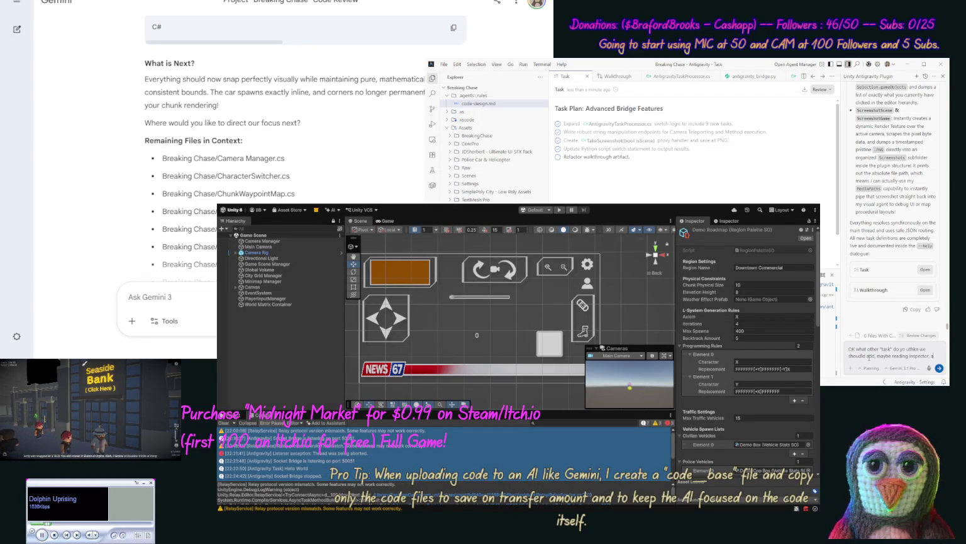
{"action": "type", "text": " adding/edit"}
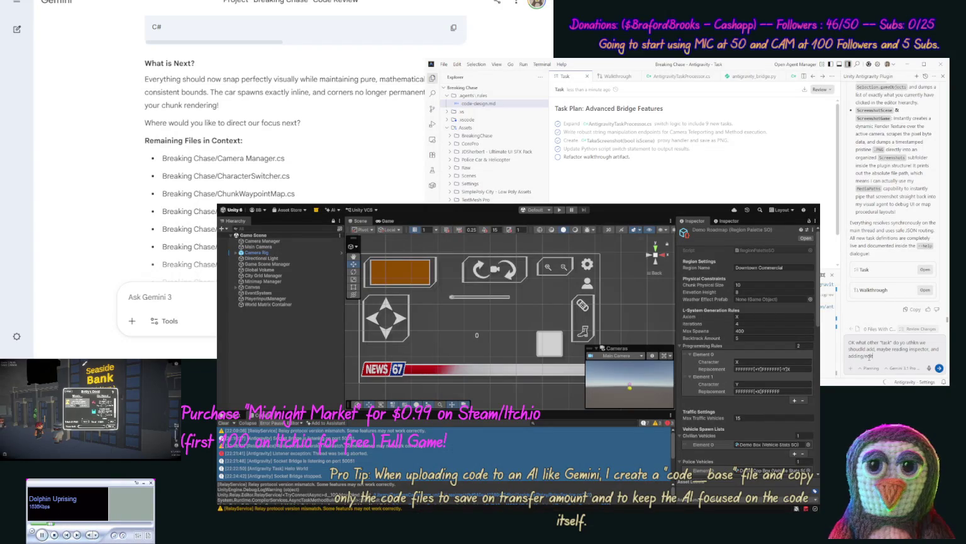
{"action": "type", "text": "ing/removing comp"}
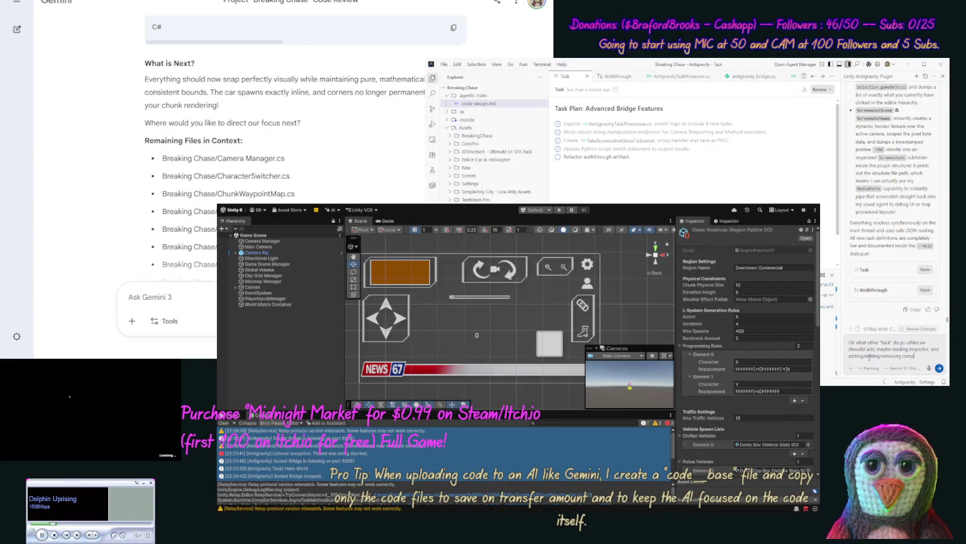
{"action": "type", "text": "onents."}
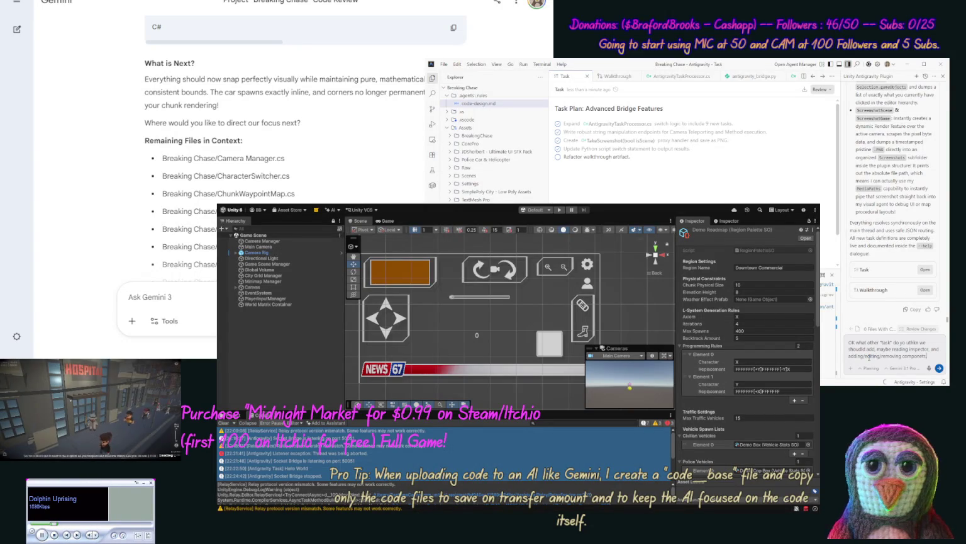
{"action": "key", "text": "Return"}
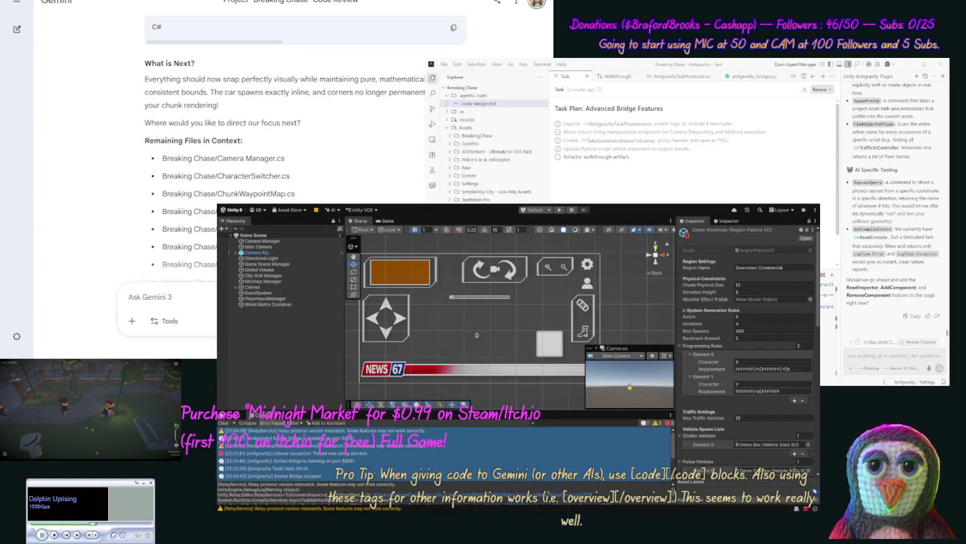
Open TrafficAIController.cs from the reply and read through the proposed World & Data Manipulation commands
{"action": "left_click", "coordinate": [881, 147]}
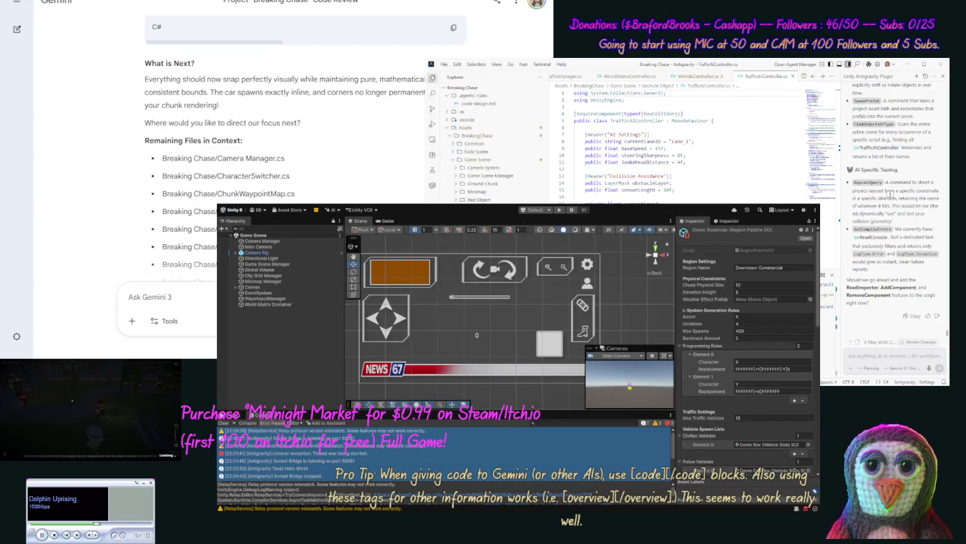
{"action": "scroll", "coordinate": [874, 152], "scroll_direction": "up", "scroll_amount": 1}
{"action": "scroll", "coordinate": [891, 151], "scroll_direction": "up", "scroll_amount": 5}
{"action": "scroll", "coordinate": [883, 150], "scroll_direction": "up", "scroll_amount": 4}
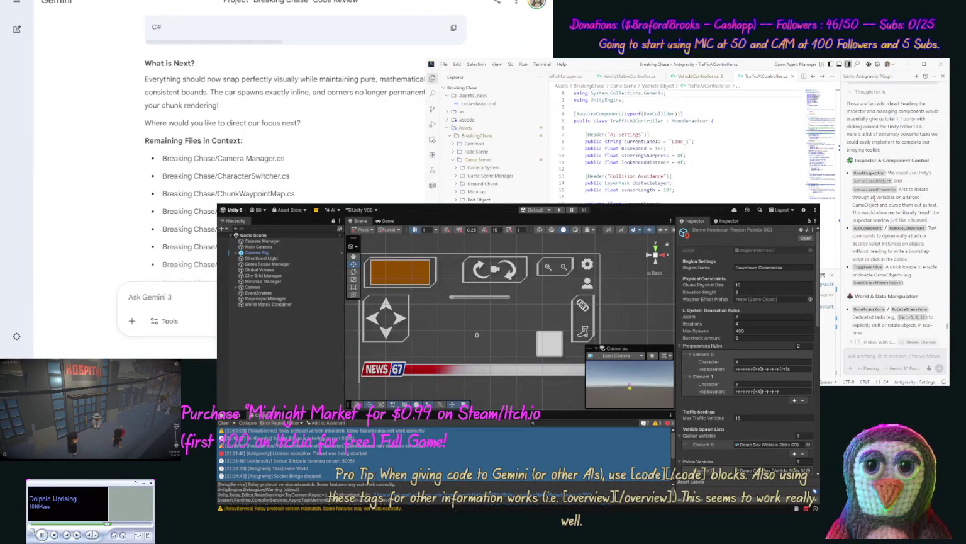
{"action": "scroll", "coordinate": [872, 199], "scroll_direction": "down", "scroll_amount": 5}
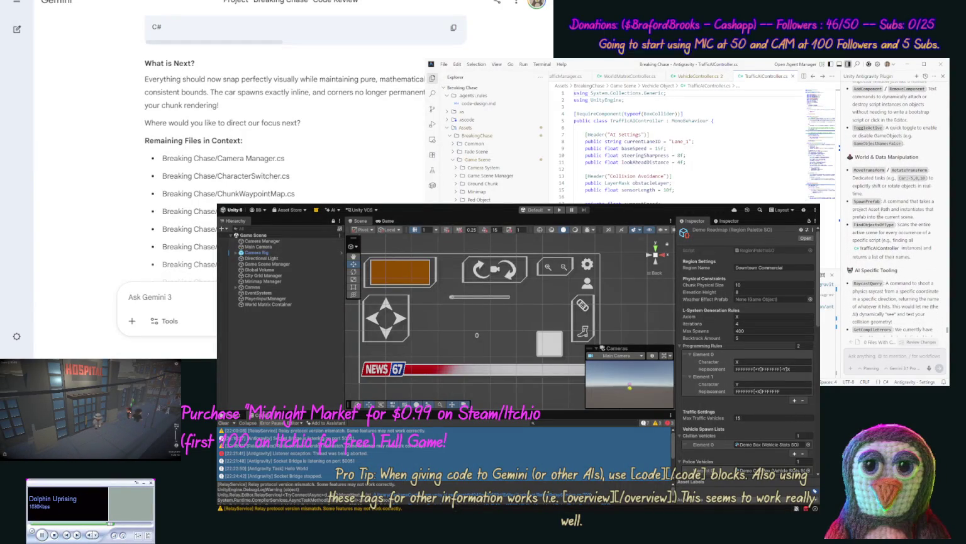
{"action": "left_click_drag", "start_coordinate": [923, 160], "coordinate": [862, 153]}
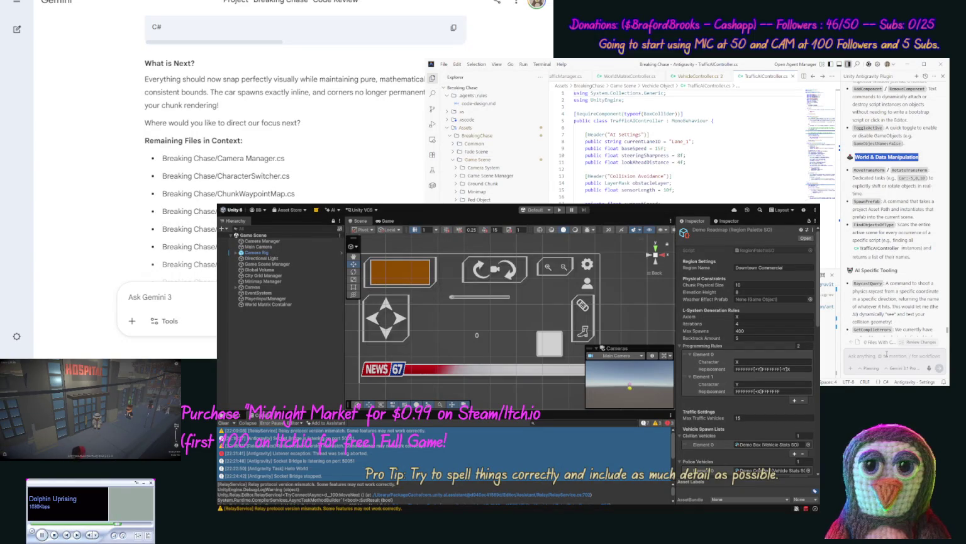
{"action": "left_click", "coordinate": [887, 353]}
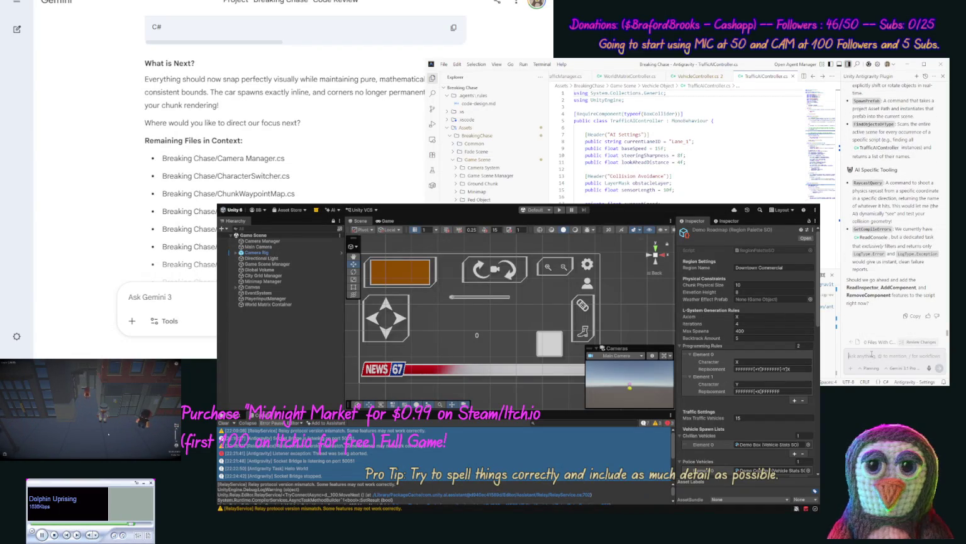
Send 'Let's add all these.' so the agent implements SpawnPrefab, RaycastQuery and GetCompileErrors
{"action": "type", "text": "L"}
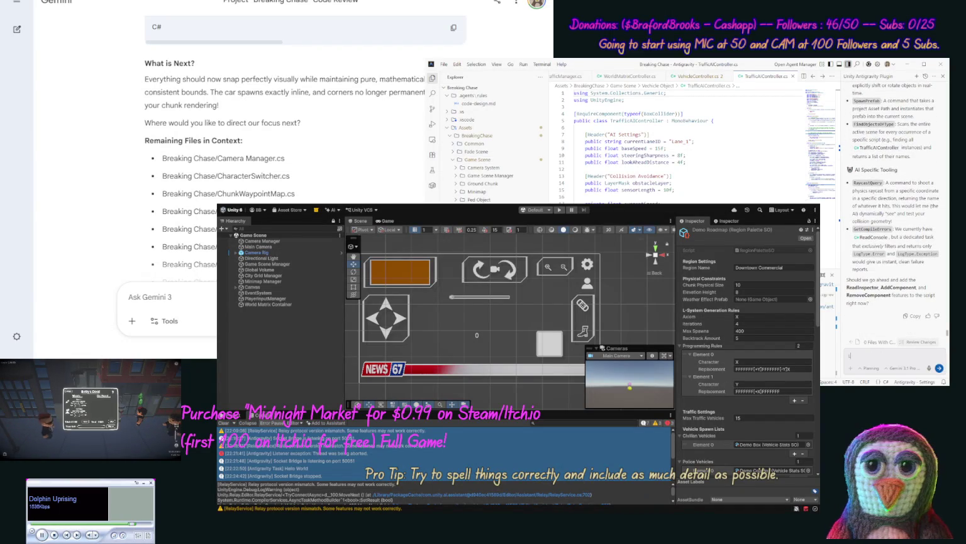
{"action": "type", "text": "et's ad"}
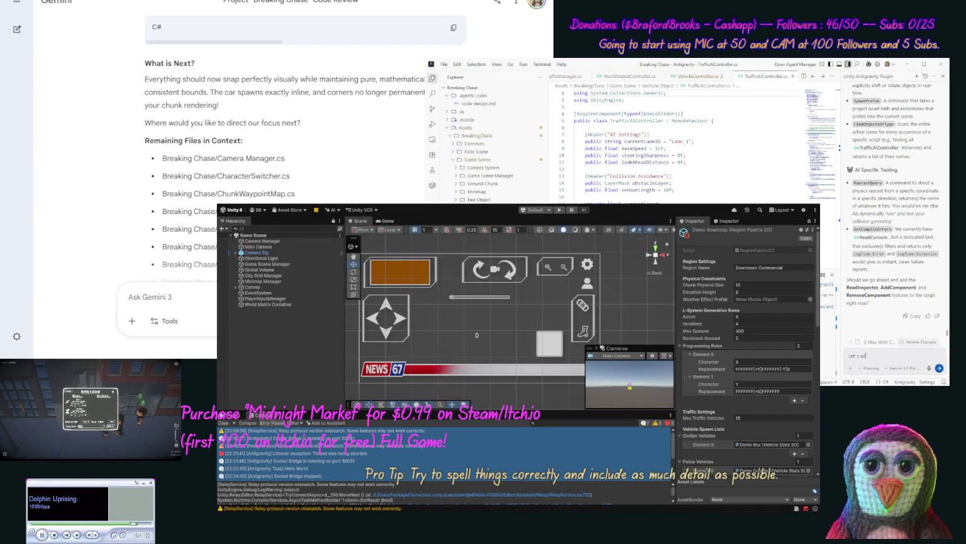
{"action": "type", "text": "d all the"}
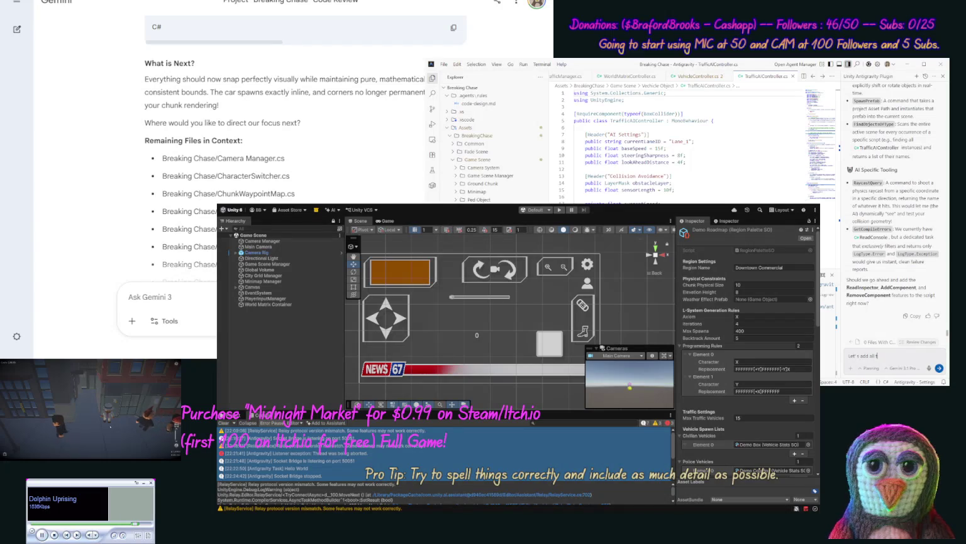
{"action": "type", "text": "se."}
{"action": "key", "text": "Return"}
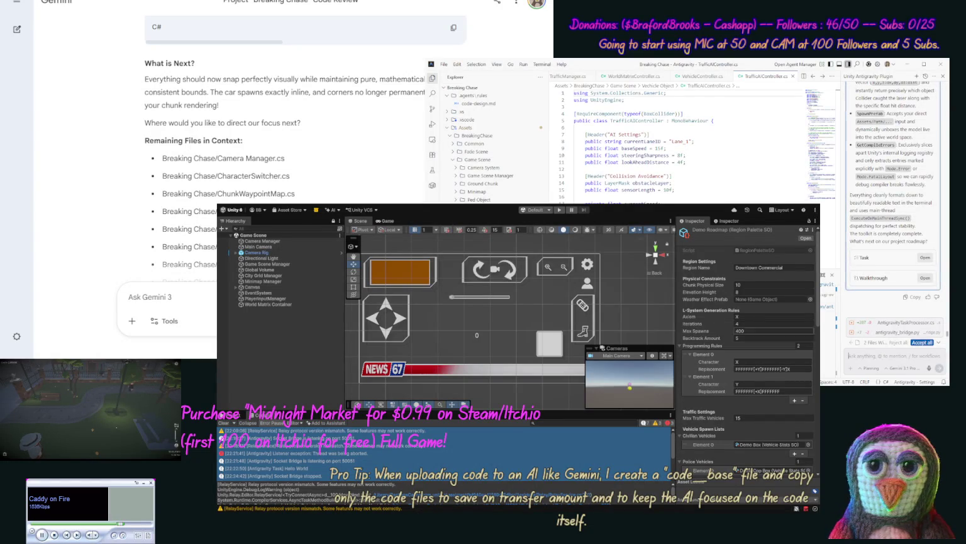
Accept the agent's edits to both modified files
{"action": "left_click", "coordinate": [926, 343]}
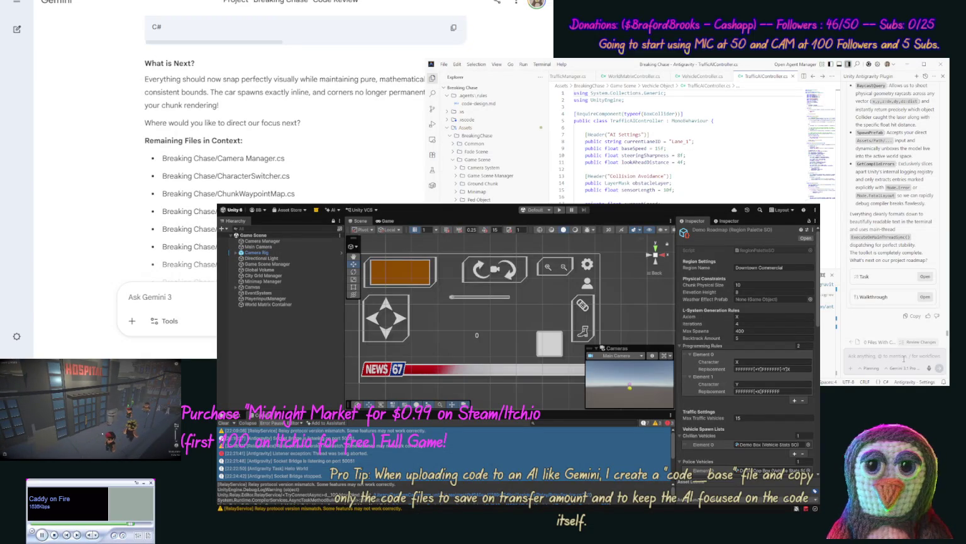
Ask what else the Antigravity Bridge needs so the agent can fully help in Unity
{"action": "type", "text": "So"}
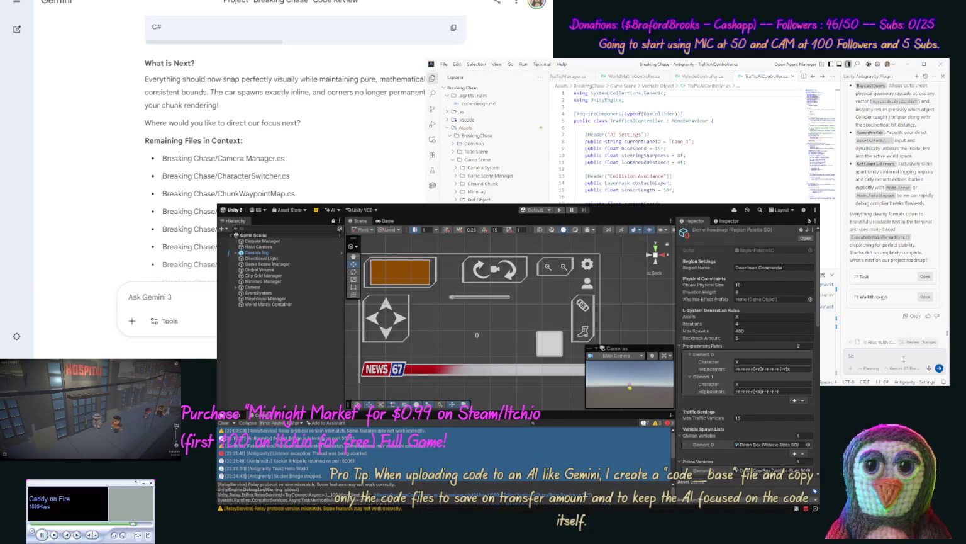
{"action": "type", "text": " what else shou"}
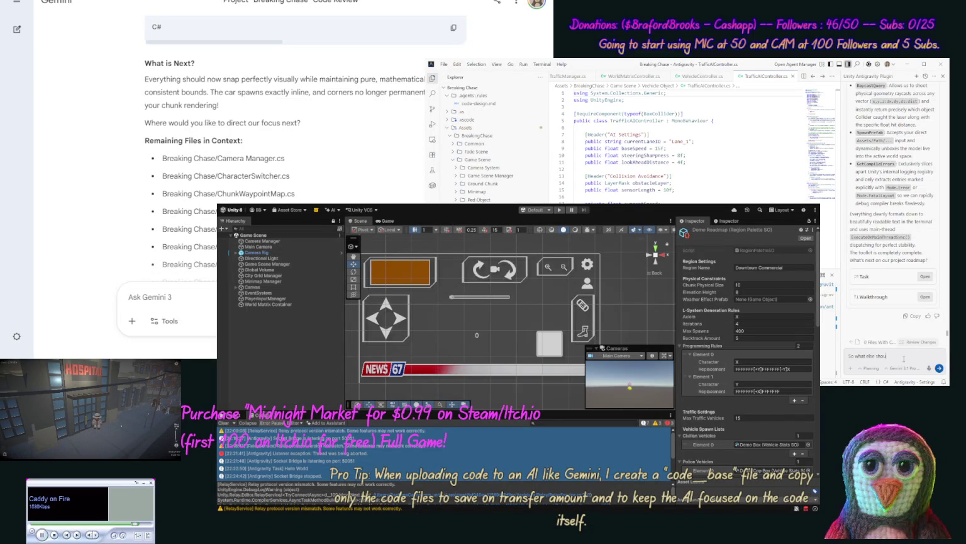
{"action": "type", "text": "ld we add t"}
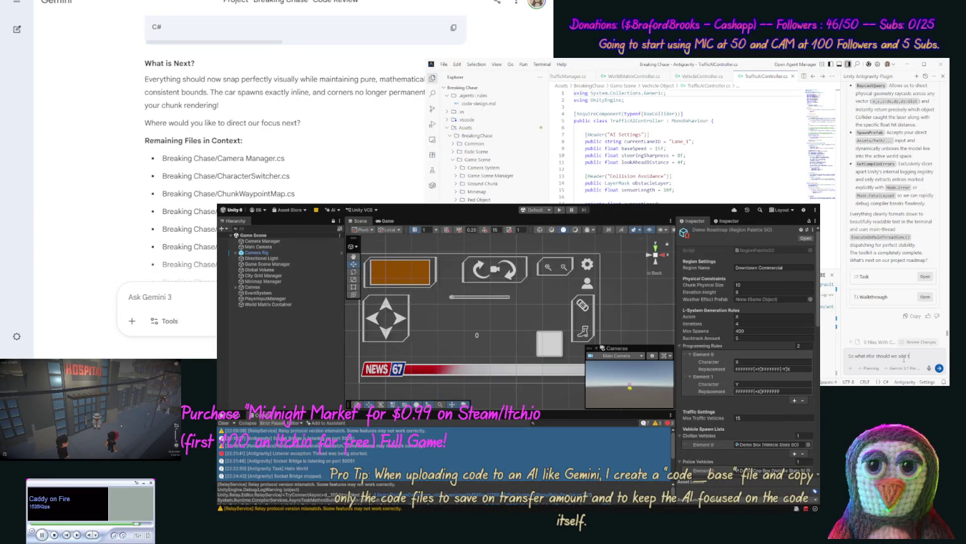
{"action": "type", "text": "o our Anti"}
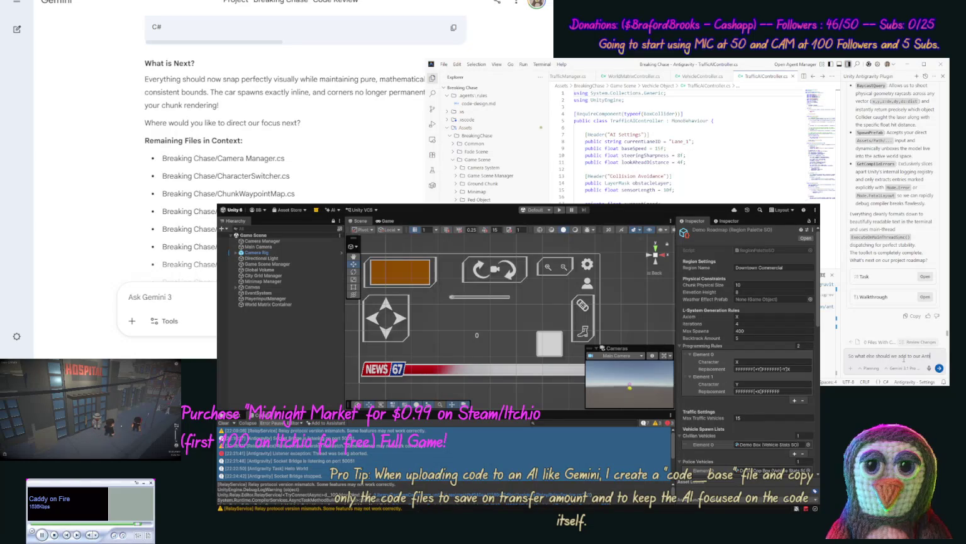
{"action": "type", "text": " gravity"}
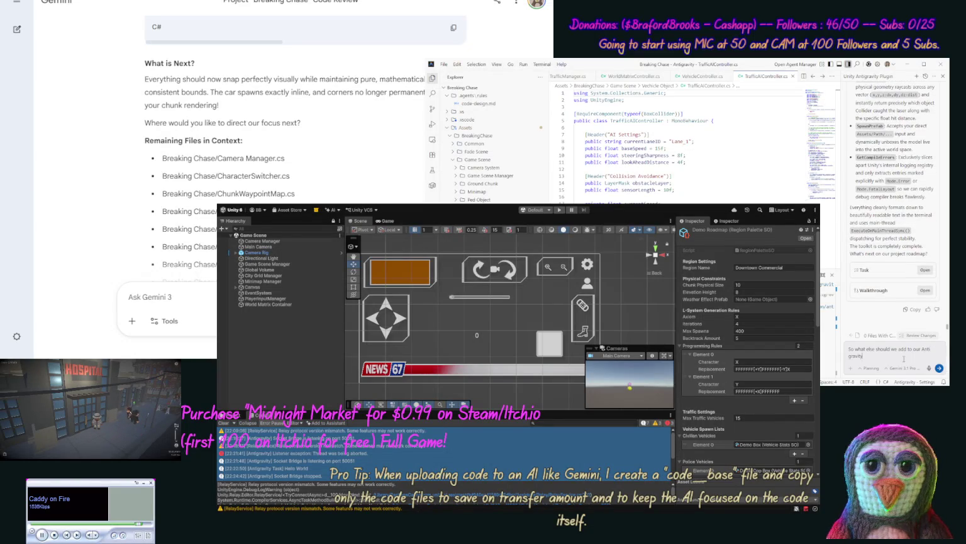
{"action": "type", "text": " Bridge, that you"}
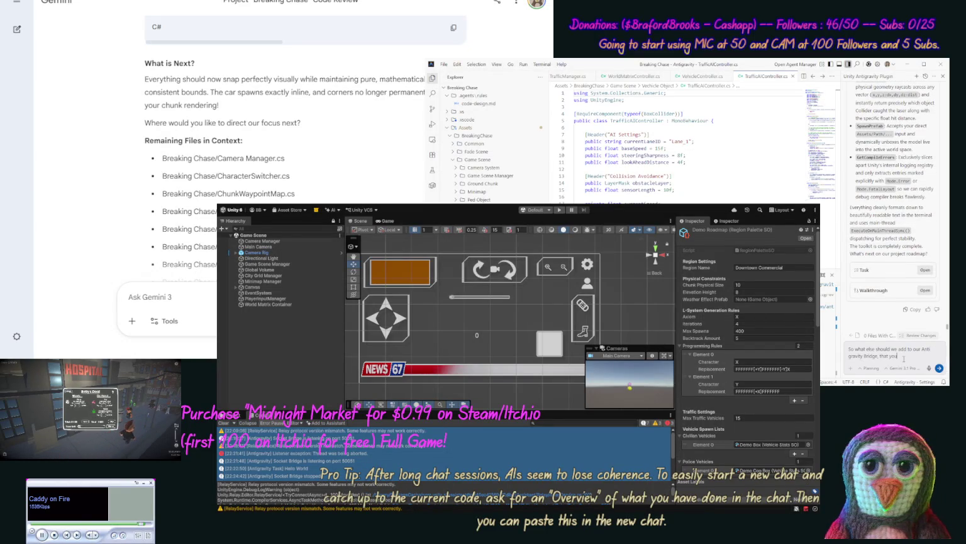
{"action": "type", "text": " can help use fu"}
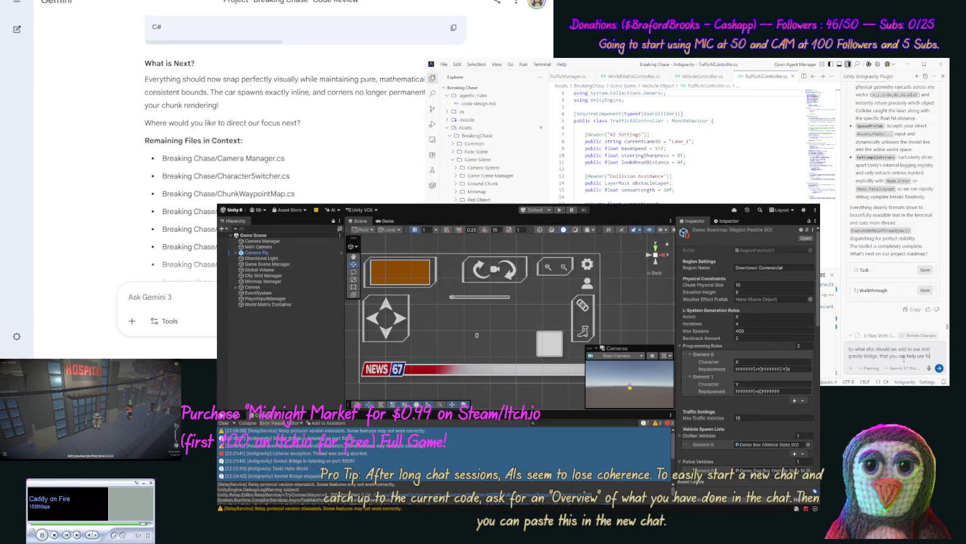
{"action": "type", "text": "lly"}
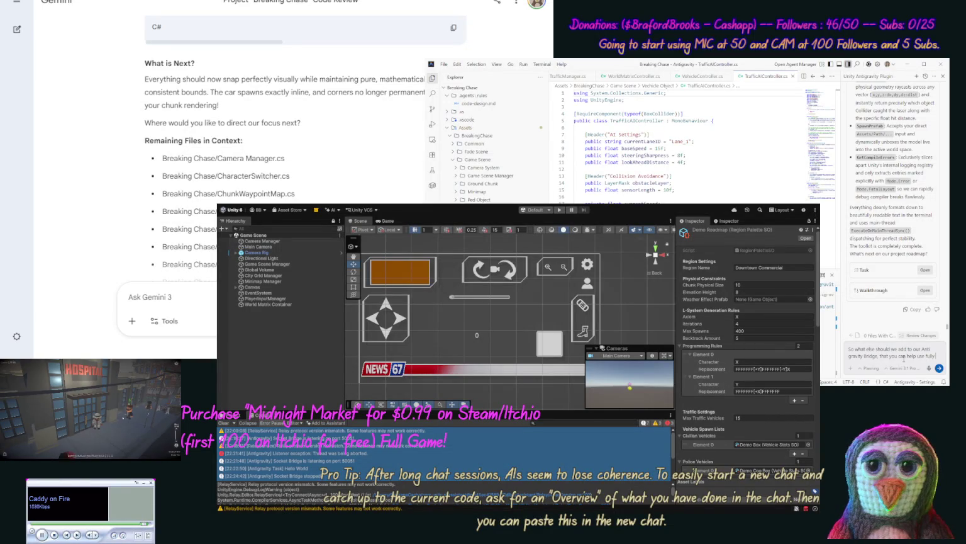
{"action": "type", "text": " interact w"}
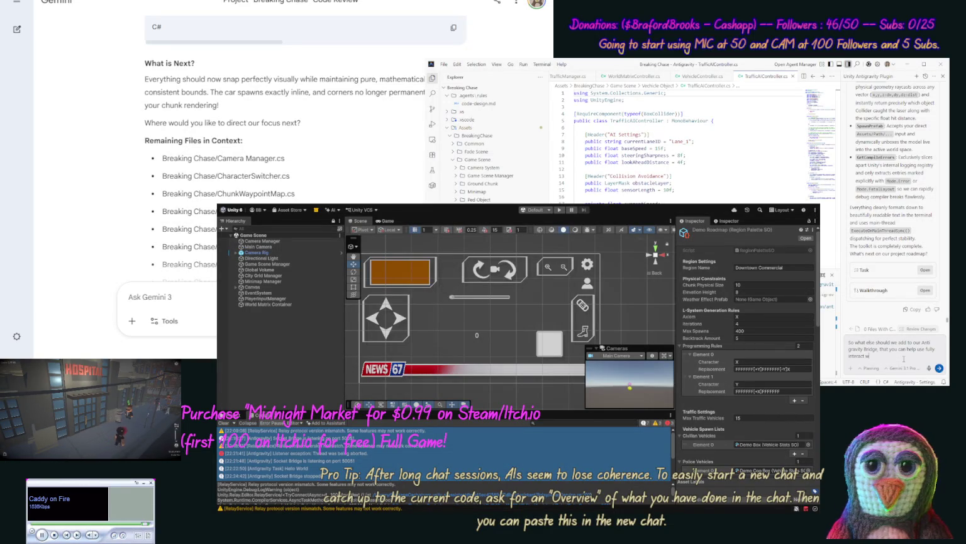
{"action": "type", "text": "ith uni"}
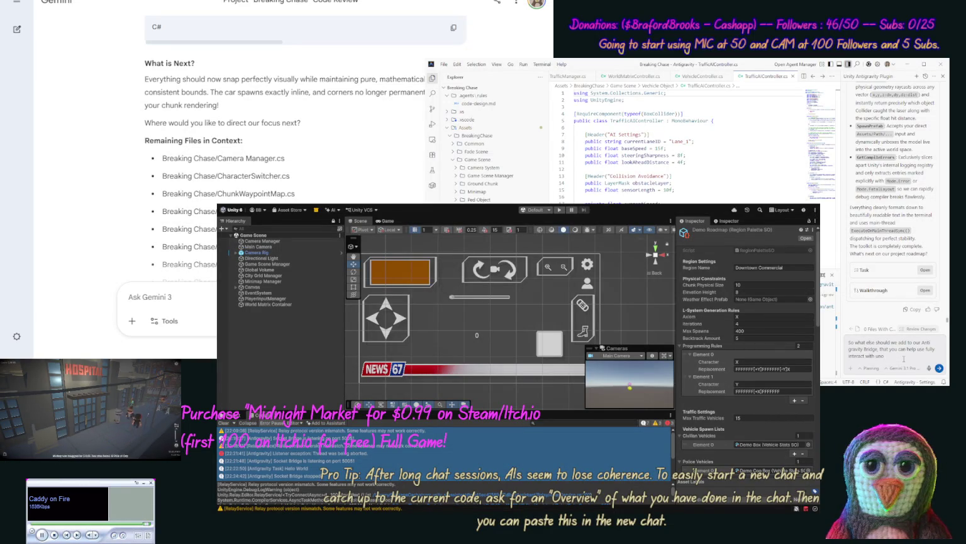
{"action": "type", "text": "ty."}
{"action": "key", "text": "Return"}
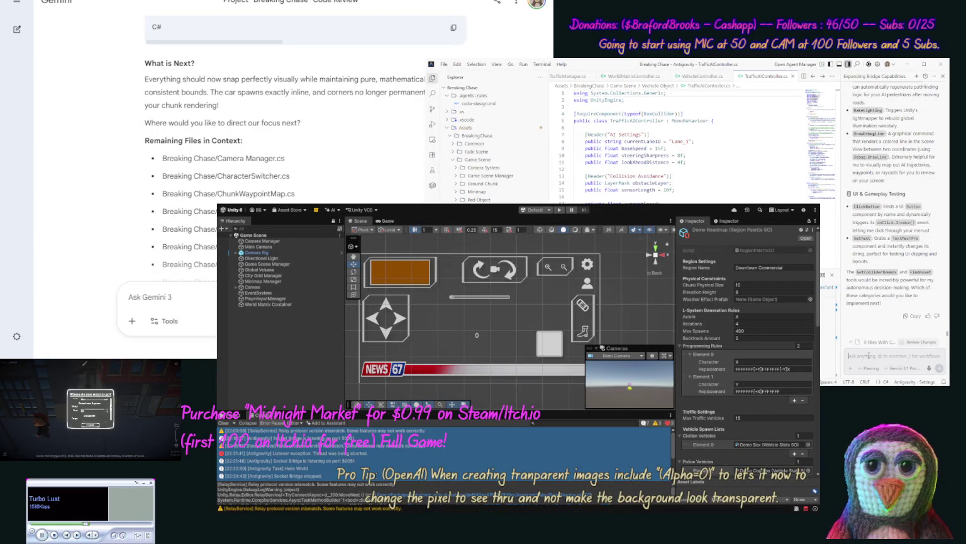
Write 'We need to expand our help menu so you fully understand how to use each task.'
{"action": "type", "text": "We need"}
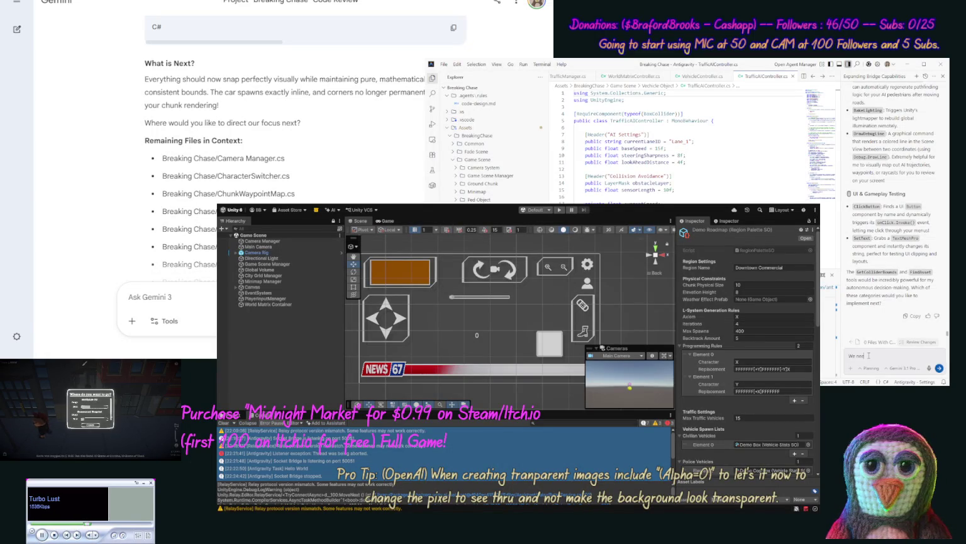
{"action": "type", "text": " to expand our h"}
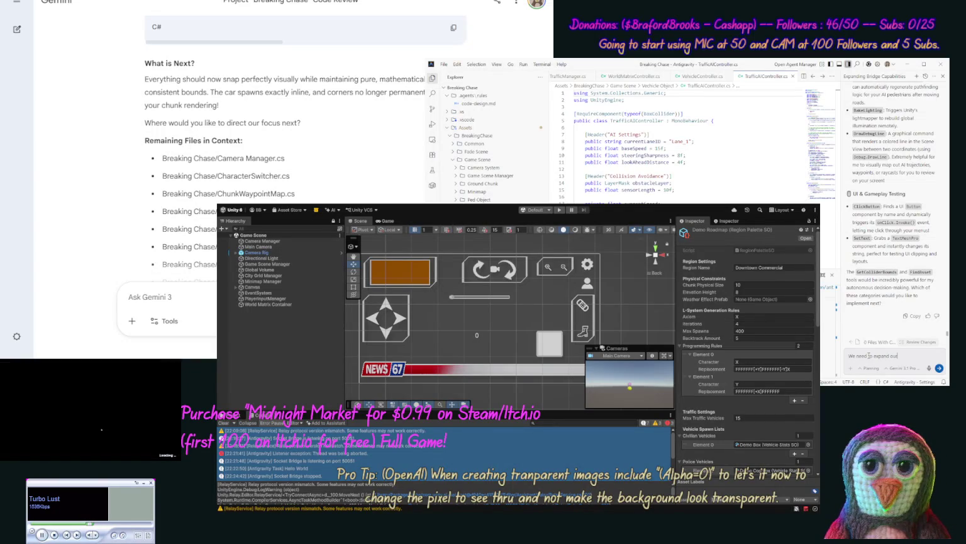
{"action": "type", "text": "elp menu so you fully under"}
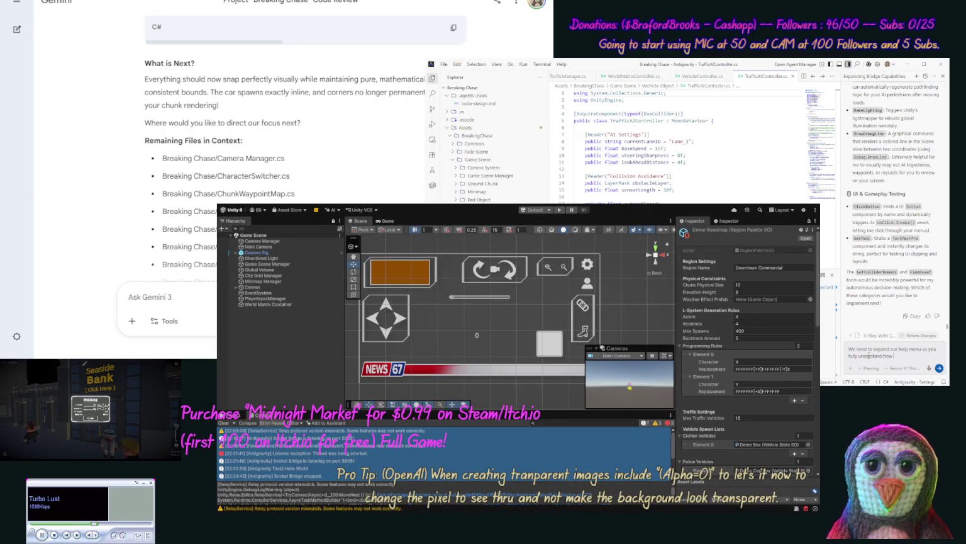
{"action": "type", "text": "stand how to use eac"}
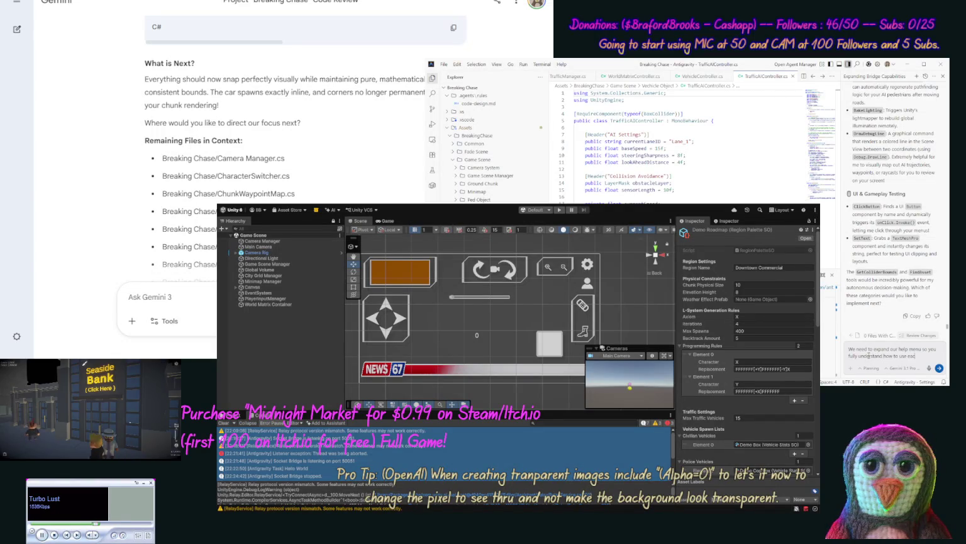
{"action": "type", "text": "h task."}
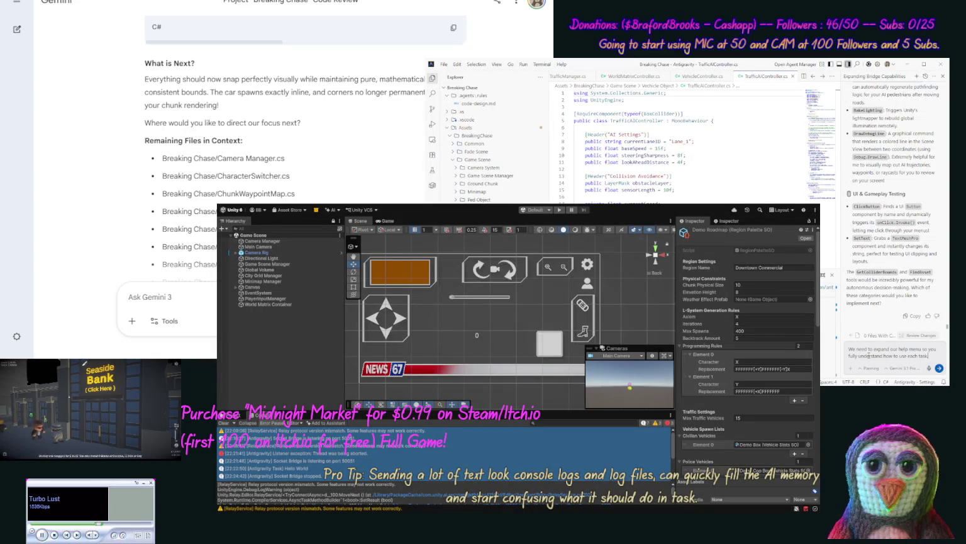
{"action": "scroll", "coordinate": [894, 206], "scroll_direction": "up", "scroll_amount": 3}
{"action": "scroll", "coordinate": [891, 190], "scroll_direction": "up", "scroll_amount": 1}
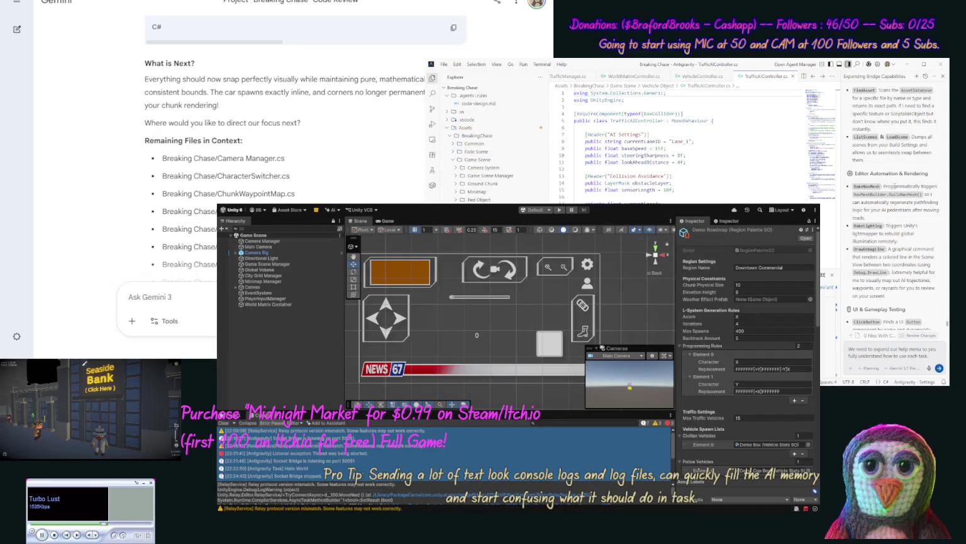
{"action": "scroll", "coordinate": [894, 186], "scroll_direction": "up", "scroll_amount": 3}
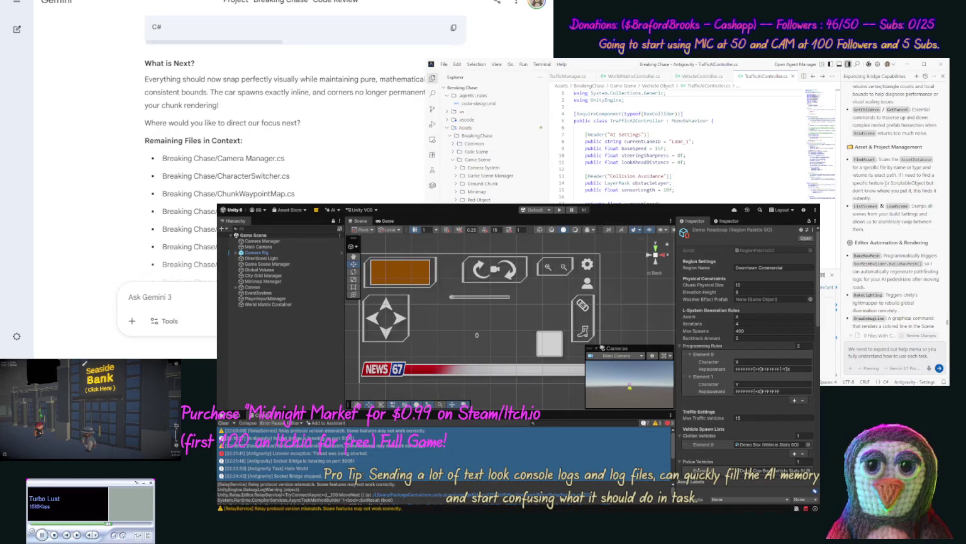
{"action": "scroll", "coordinate": [886, 183], "scroll_direction": "up", "scroll_amount": 3}
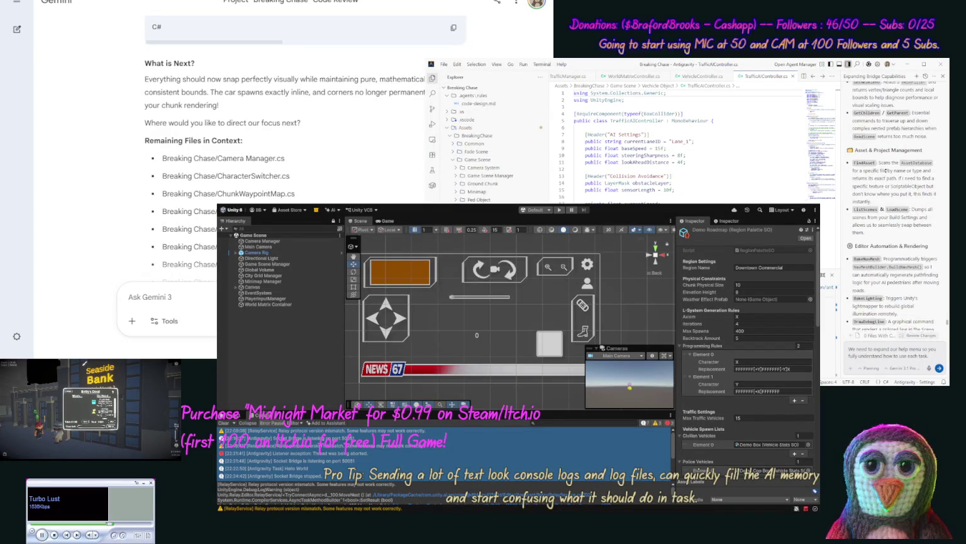
{"action": "scroll", "coordinate": [887, 165], "scroll_direction": "up", "scroll_amount": 2}
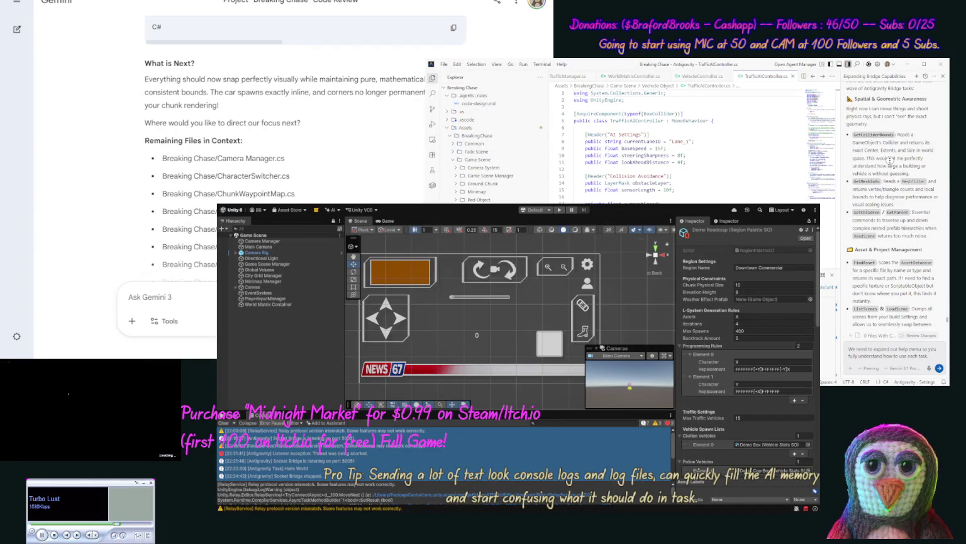
{"action": "scroll", "coordinate": [889, 159], "scroll_direction": "up", "scroll_amount": 3}
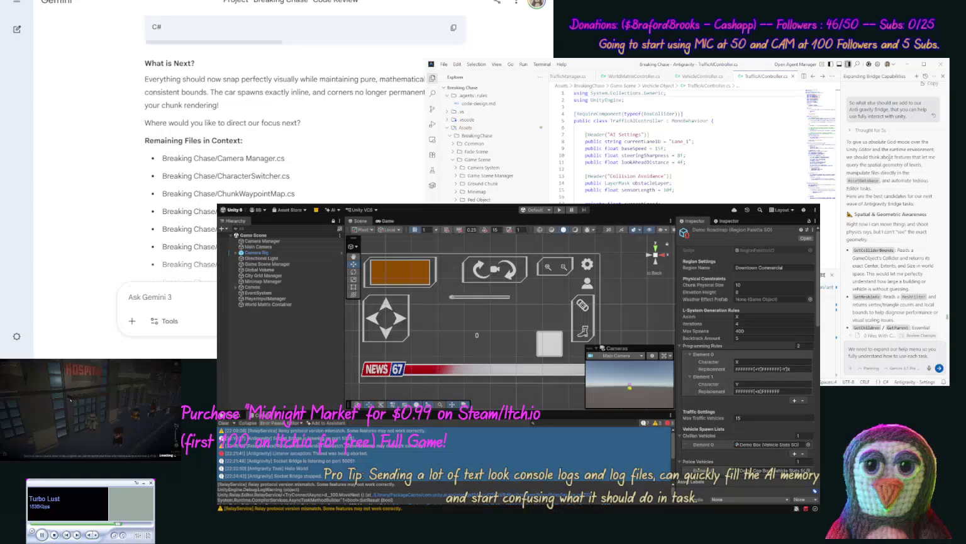
{"action": "scroll", "coordinate": [879, 202], "scroll_direction": "down", "scroll_amount": 3}
{"action": "scroll", "coordinate": [879, 202], "scroll_direction": "down", "scroll_amount": 5}
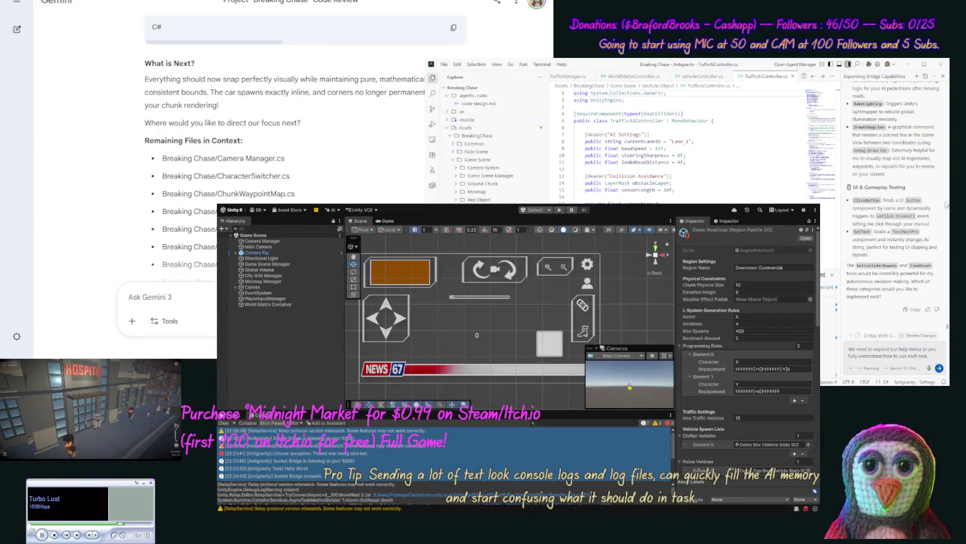